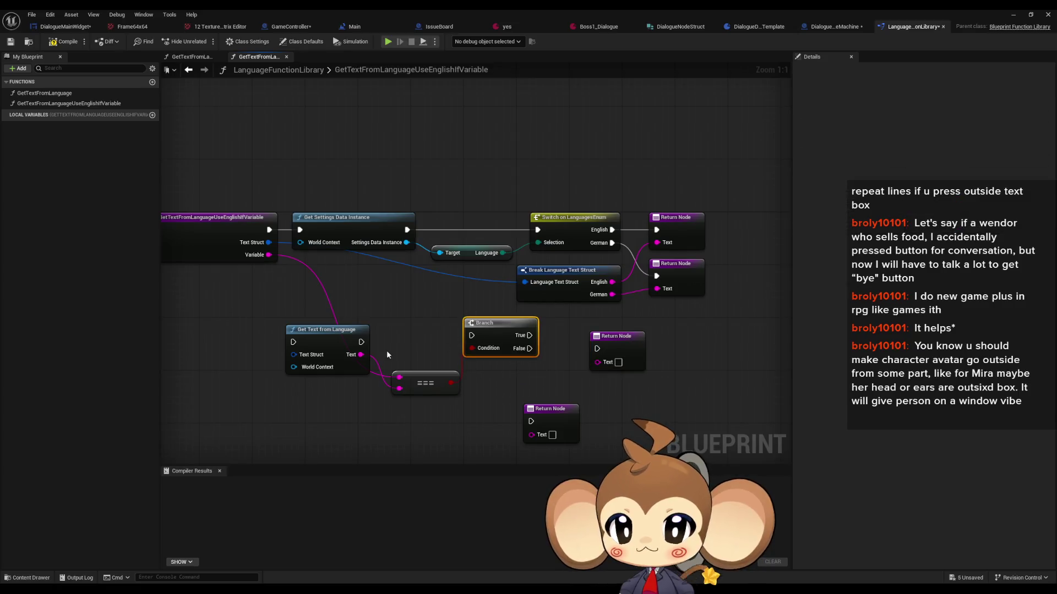
Step: Wire Get Text from Language into a Branch whose True output returns the English text
{"action": "left_click_drag", "start_coordinate": [361, 342], "coordinate": [494, 336]}
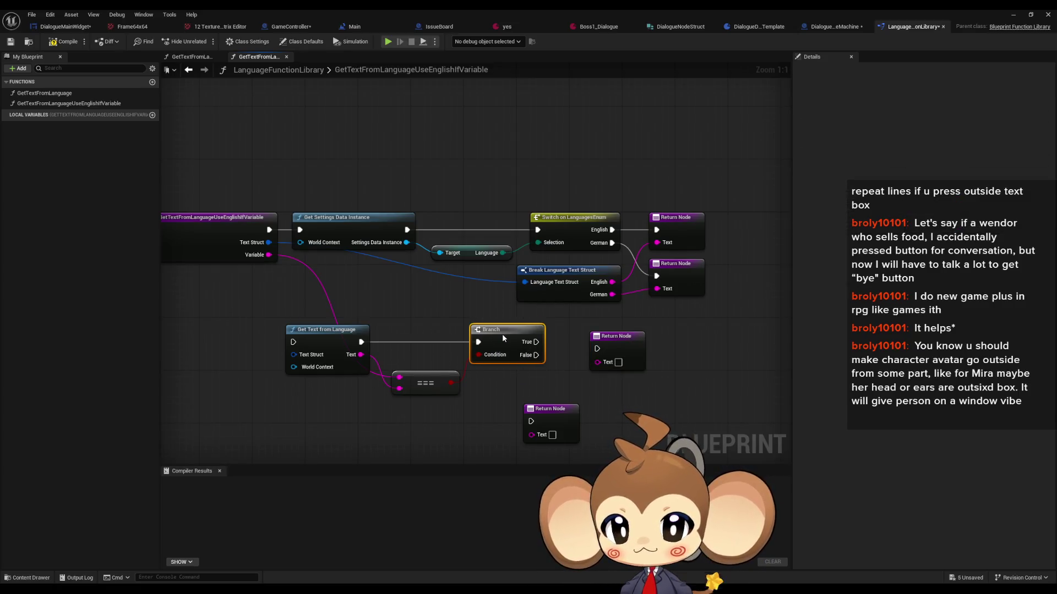
{"action": "left_click_drag", "start_coordinate": [394, 306], "coordinate": [341, 297]}
{"action": "mouse_move", "coordinate": [544, 340]}
{"action": "left_mouse_down"}
{"action": "mouse_move", "coordinate": [466, 345]}
{"action": "mouse_move", "coordinate": [483, 333]}
{"action": "left_mouse_up"}
{"action": "left_click_drag", "start_coordinate": [570, 331], "coordinate": [602, 326]}
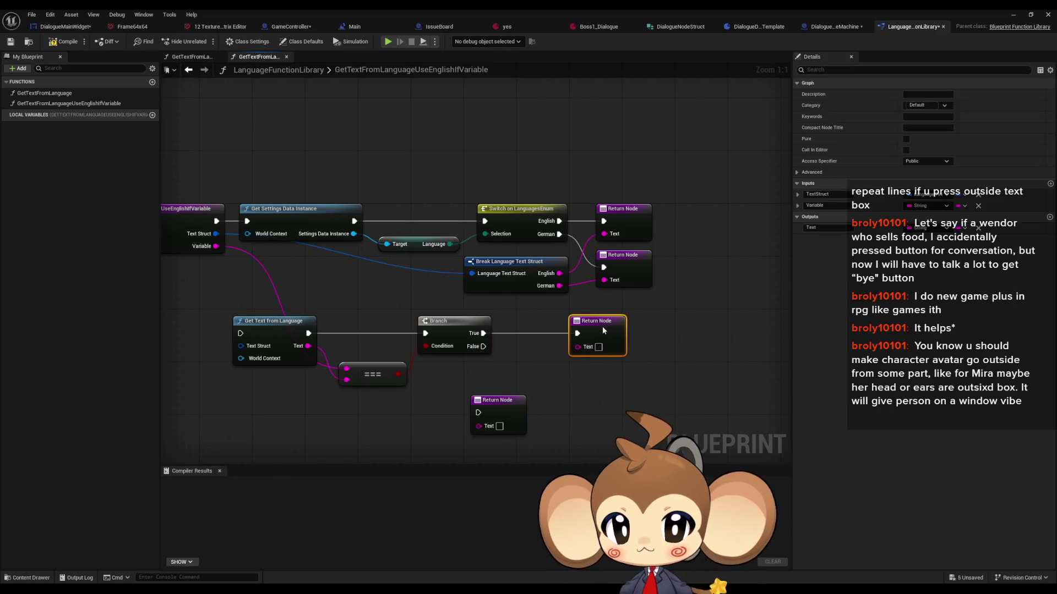
{"action": "mouse_move", "coordinate": [558, 278]}
{"action": "left_mouse_down"}
{"action": "mouse_move", "coordinate": [567, 361]}
{"action": "mouse_move", "coordinate": [582, 348]}
{"action": "left_mouse_up"}
Step: Remove the German struct pin, the old Return Nodes and the Switch on LanguagesEnum node
{"action": "left_click", "coordinate": [520, 286]}
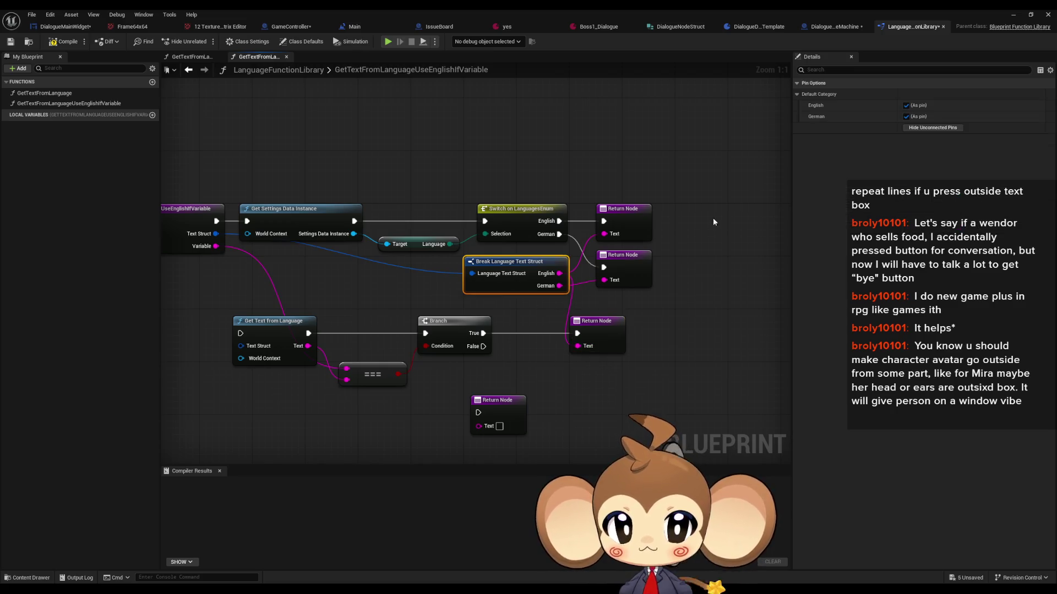
{"action": "left_click", "coordinate": [906, 116]}
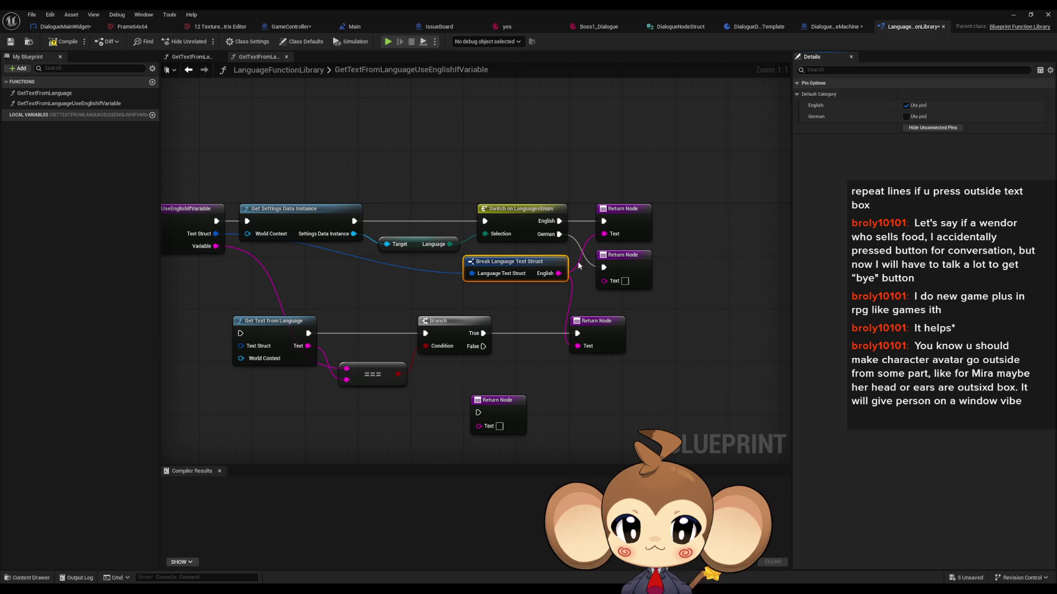
{"action": "left_click_drag", "start_coordinate": [655, 281], "coordinate": [638, 243]}
{"action": "key", "text": "Delete"}
{"action": "mouse_move", "coordinate": [498, 180]}
{"action": "left_mouse_down"}
{"action": "mouse_move", "coordinate": [599, 251]}
{"action": "mouse_move", "coordinate": [610, 246]}
{"action": "left_mouse_up"}
{"action": "key", "text": "Delete"}
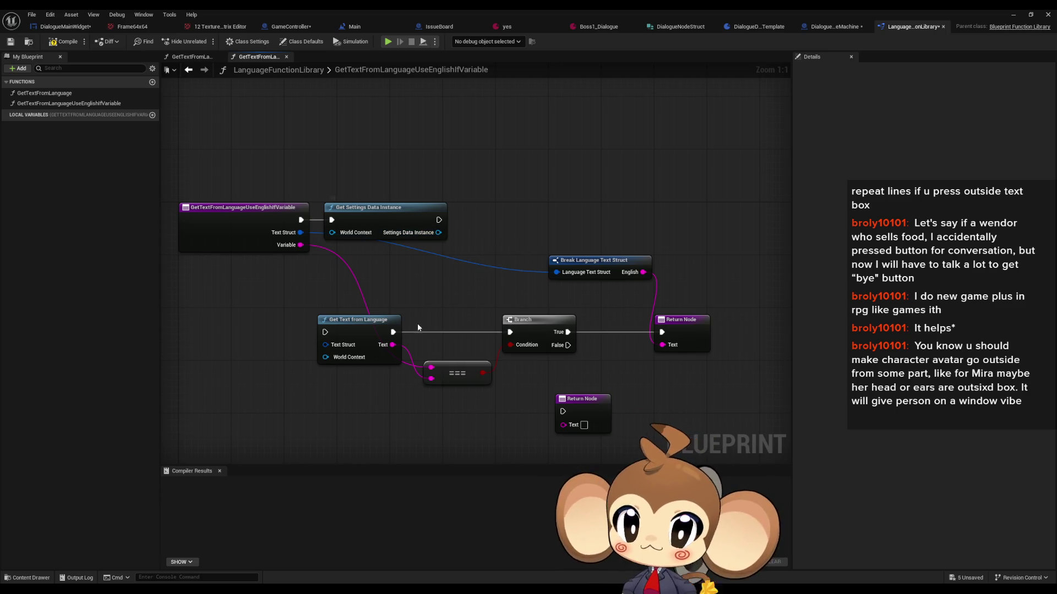
Step: Connect entry and Text Struct to Get Text; route Branch False and Variable to the lower Return Node
{"action": "left_click_drag", "start_coordinate": [301, 220], "coordinate": [325, 333]}
{"action": "mouse_move", "coordinate": [300, 232]}
{"action": "left_mouse_down"}
{"action": "mouse_move", "coordinate": [319, 352]}
{"action": "mouse_move", "coordinate": [327, 346]}
{"action": "left_mouse_up"}
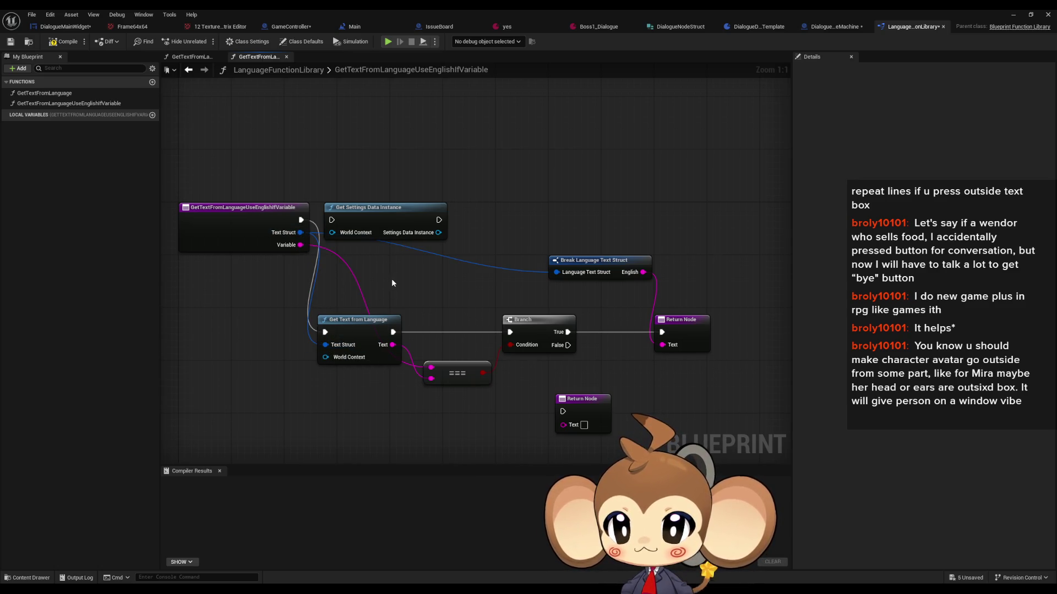
{"action": "mouse_move", "coordinate": [388, 281]}
{"action": "left_mouse_down"}
{"action": "mouse_move", "coordinate": [450, 290]}
{"action": "mouse_move", "coordinate": [372, 278]}
{"action": "left_mouse_up"}
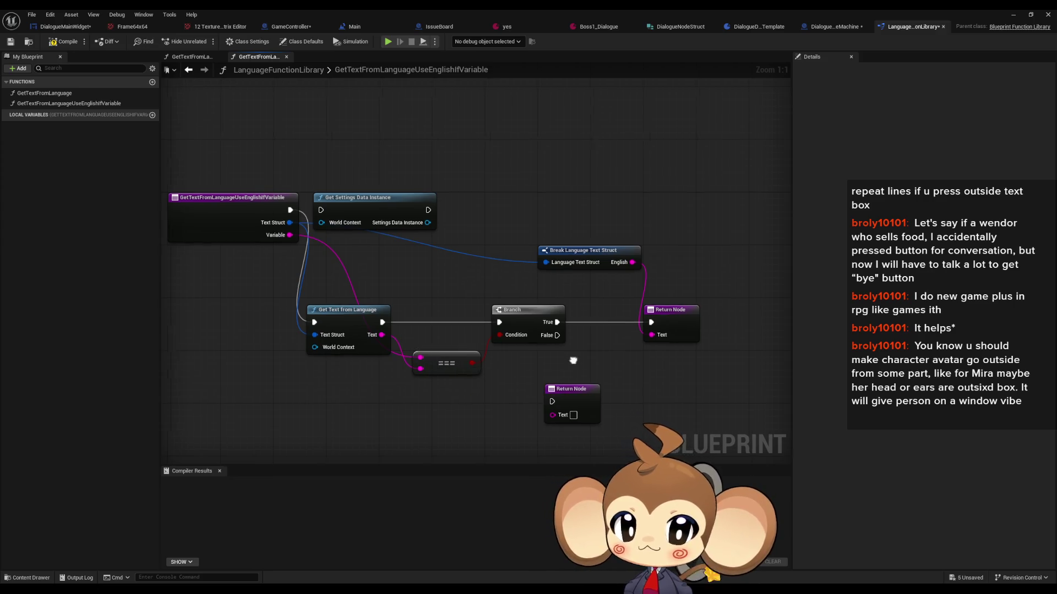
{"action": "left_click_drag", "start_coordinate": [468, 386], "coordinate": [449, 383]}
{"action": "left_click_drag", "start_coordinate": [556, 387], "coordinate": [606, 379]}
{"action": "mouse_move", "coordinate": [542, 333]}
{"action": "left_mouse_down"}
{"action": "mouse_move", "coordinate": [589, 393]}
{"action": "mouse_move", "coordinate": [275, 232]}
{"action": "left_mouse_up"}
{"action": "left_click", "coordinate": [385, 197]}
{"action": "key", "text": "Delete"}
Step: Tidy the remaining node layout and compile LanguageFunctionLibrary
{"action": "mouse_move", "coordinate": [345, 228]}
{"action": "left_mouse_down"}
{"action": "mouse_move", "coordinate": [514, 274]}
{"action": "mouse_move", "coordinate": [703, 400]}
{"action": "left_mouse_up"}
{"action": "mouse_move", "coordinate": [329, 311]}
{"action": "left_mouse_down"}
{"action": "mouse_move", "coordinate": [343, 194]}
{"action": "mouse_move", "coordinate": [336, 200]}
{"action": "left_mouse_up"}
{"action": "left_click", "coordinate": [463, 183]}
{"action": "left_click_drag", "start_coordinate": [548, 150], "coordinate": [548, 257]}
{"action": "left_click_drag", "start_coordinate": [630, 214], "coordinate": [650, 215]}
{"action": "mouse_move", "coordinate": [552, 255]}
{"action": "left_mouse_down"}
{"action": "mouse_move", "coordinate": [646, 292]}
{"action": "mouse_move", "coordinate": [619, 289]}
{"action": "left_mouse_up"}
{"action": "left_click_drag", "start_coordinate": [658, 215], "coordinate": [652, 215]}
{"action": "left_click", "coordinate": [568, 204]}
{"action": "left_click", "coordinate": [59, 45]}
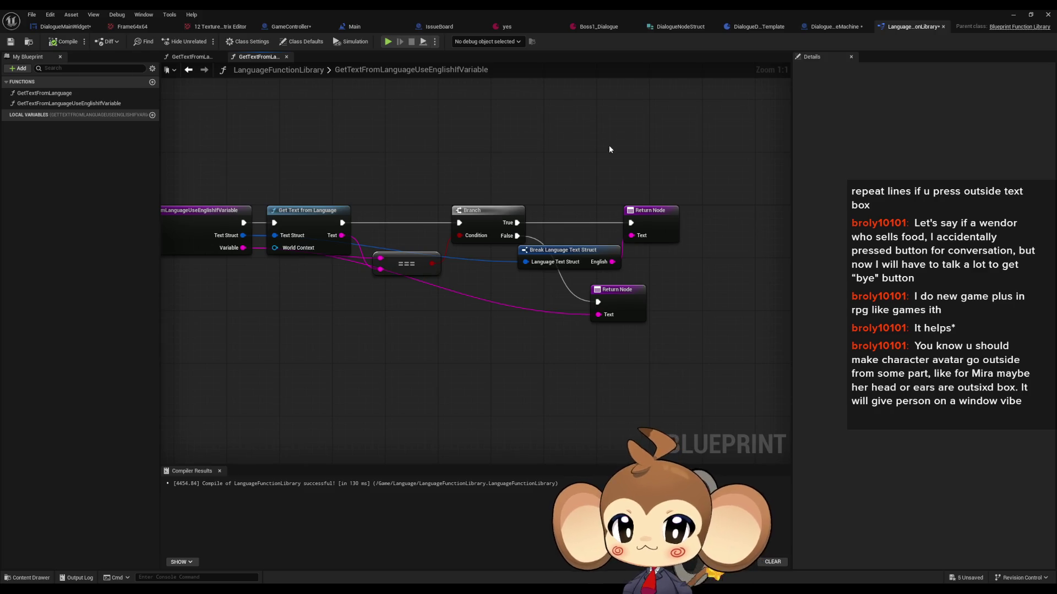
{"action": "left_click", "coordinate": [843, 27]}
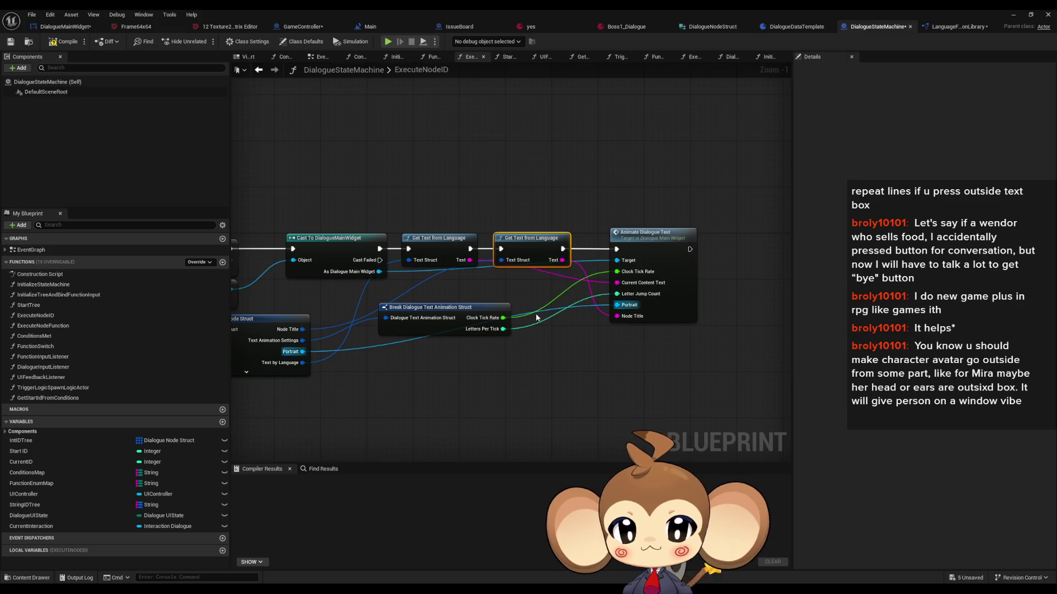
Step: Add a Get Text from Language Use English if Variable node via 'get text va' search
{"action": "right_click", "coordinate": [518, 164]}
{"action": "type", "text": "get t"}
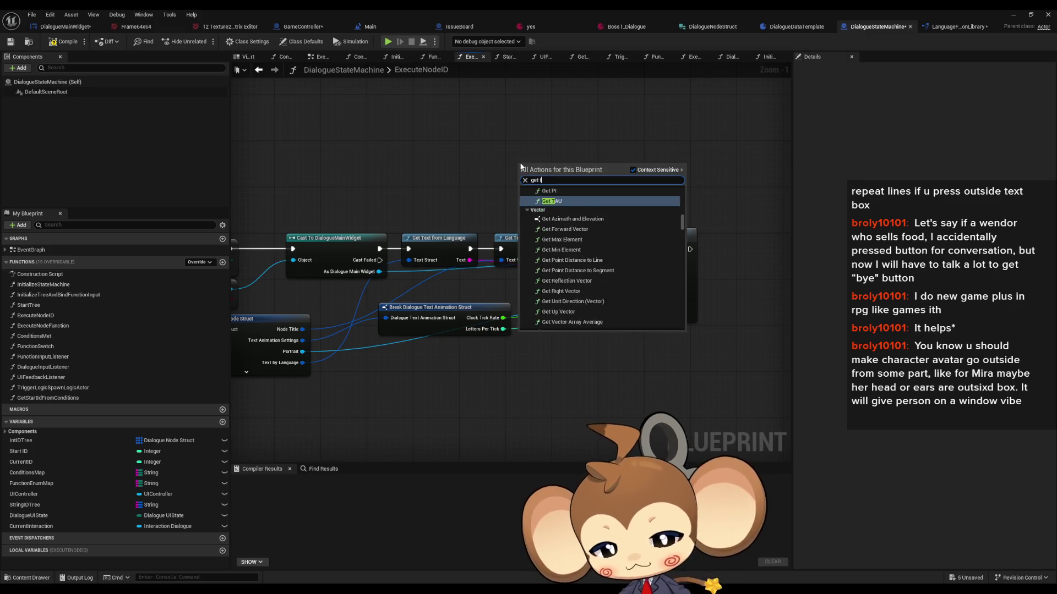
{"action": "type", "text": "ext vari"}
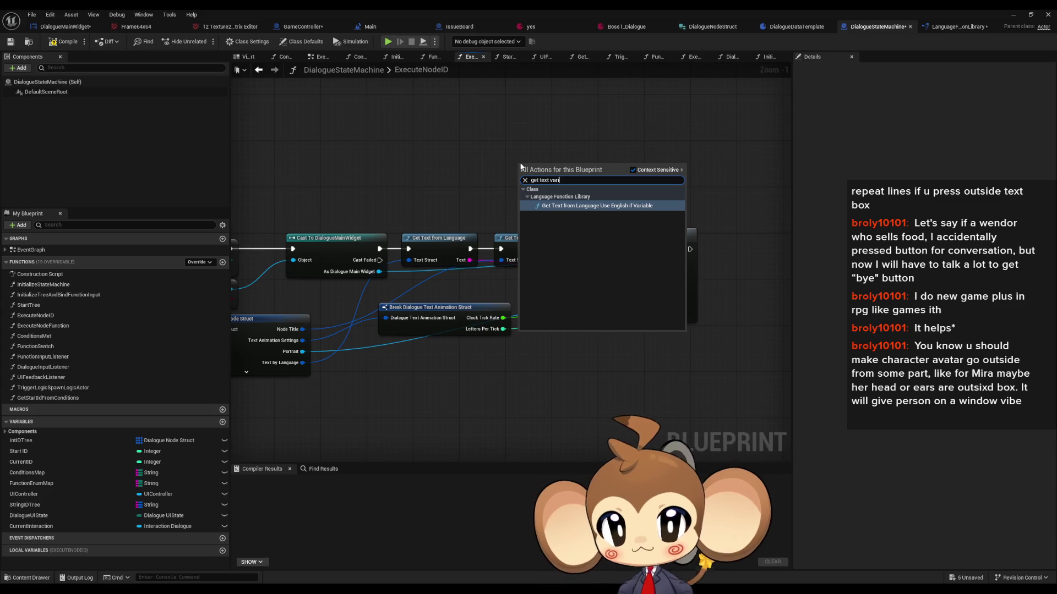
{"action": "key", "text": "Return"}
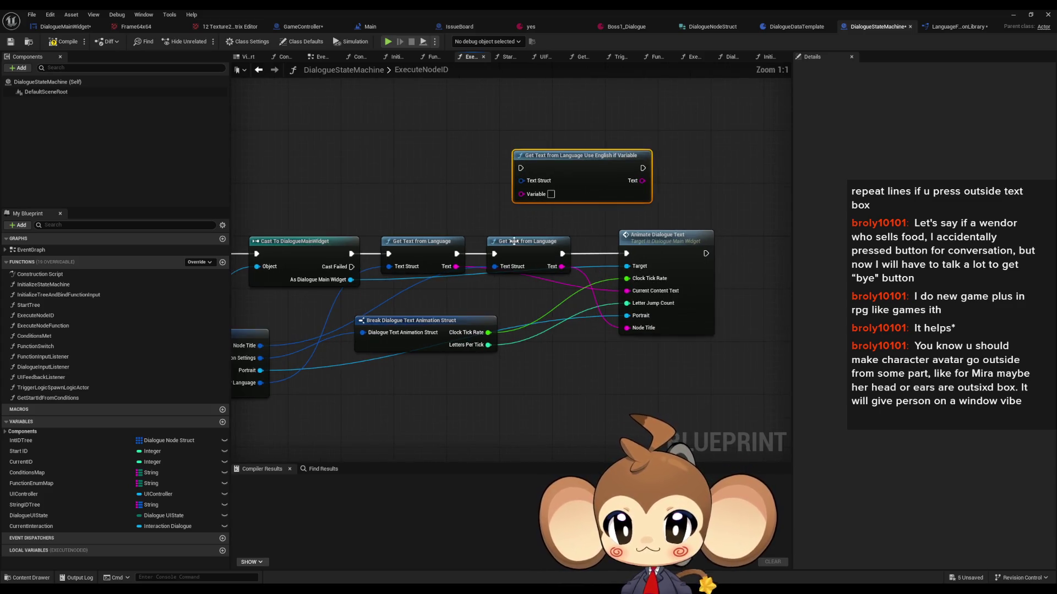
{"action": "scroll", "coordinate": [407, 325], "scroll_direction": "up", "scroll_amount": 1}
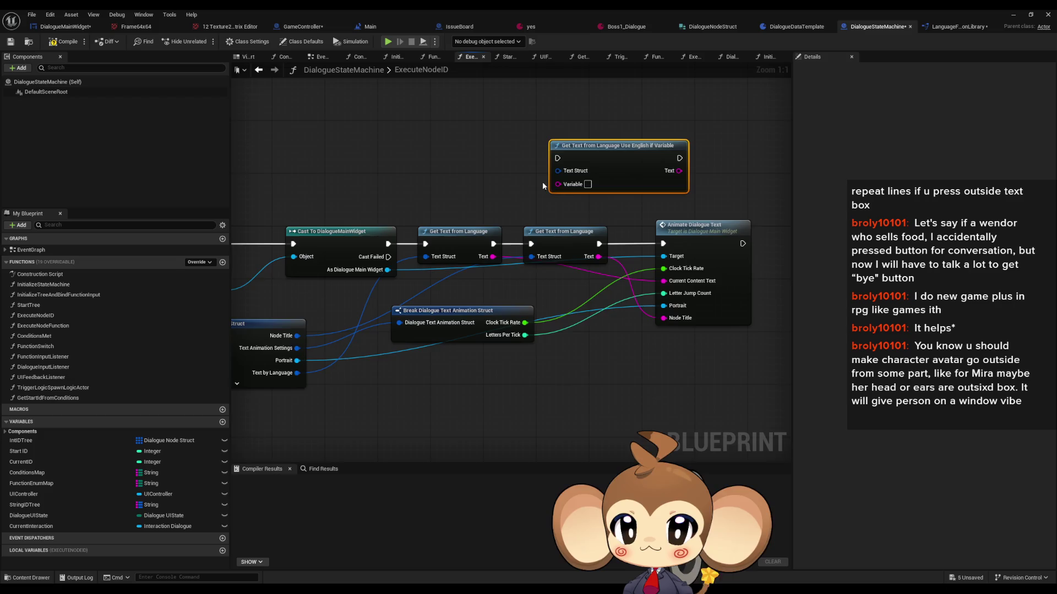
{"action": "left_click_drag", "start_coordinate": [528, 256], "coordinate": [593, 248]}
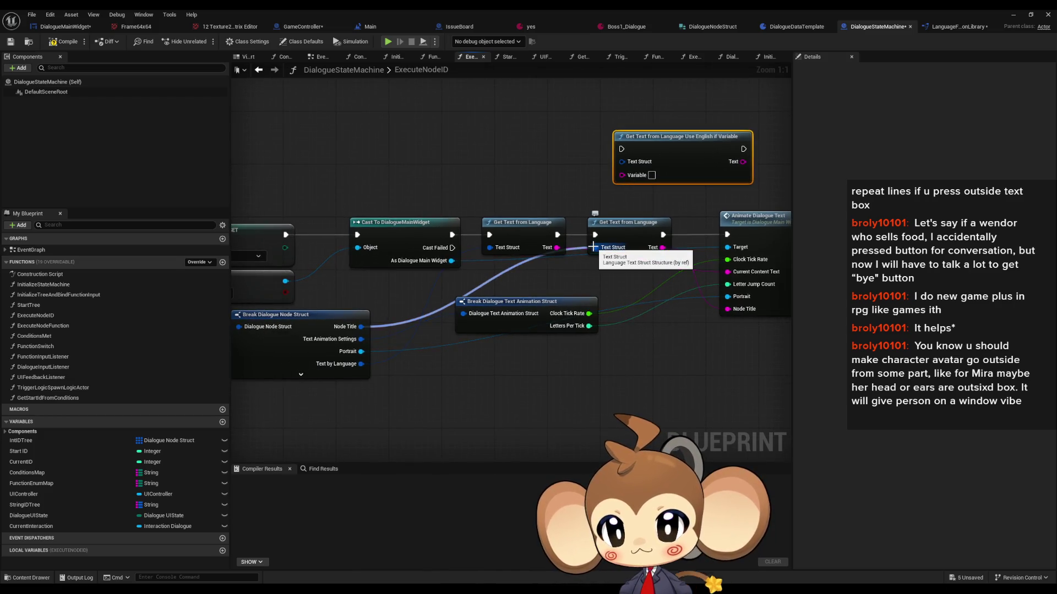
Step: Feed Node Title into the new node and chain its execution into Animate Dialogue Text
{"action": "left_click", "coordinate": [593, 247], "text": "alt"}
{"action": "mouse_move", "coordinate": [361, 326]}
{"action": "left_mouse_down"}
{"action": "mouse_move", "coordinate": [494, 270]}
{"action": "mouse_move", "coordinate": [620, 163]}
{"action": "mouse_move", "coordinate": [543, 169]}
{"action": "left_mouse_up"}
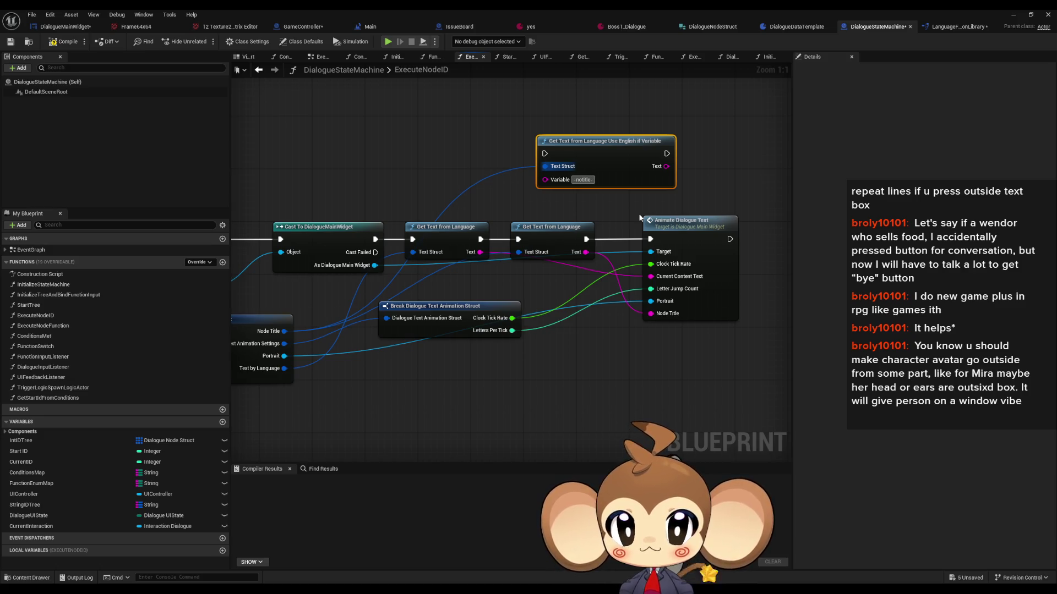
{"action": "left_click_drag", "start_coordinate": [629, 218], "coordinate": [620, 243]}
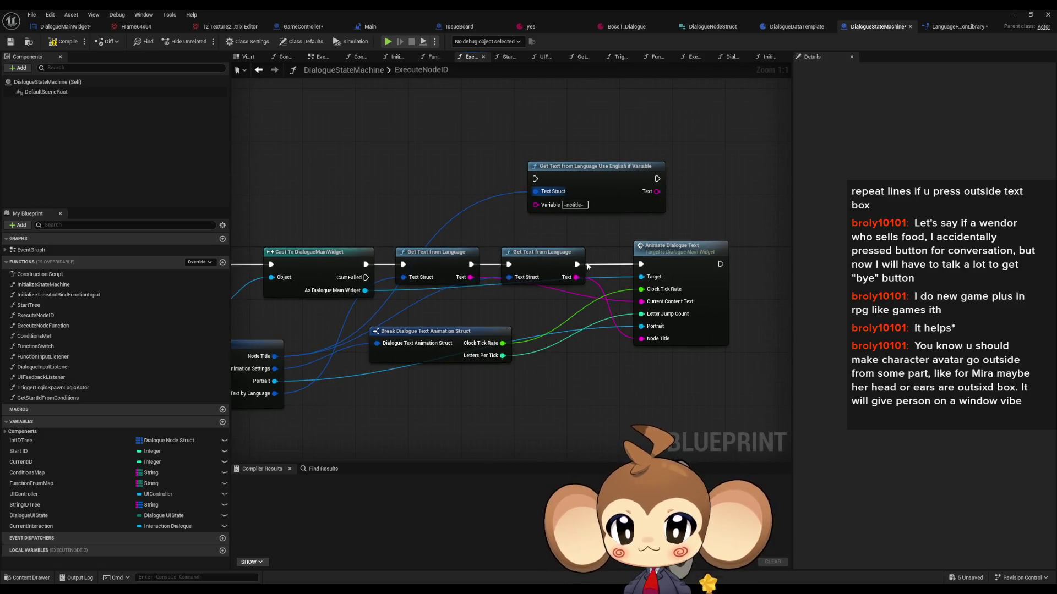
{"action": "left_click_drag", "start_coordinate": [472, 265], "coordinate": [534, 191]}
{"action": "left_click_drag", "start_coordinate": [656, 178], "coordinate": [643, 266]}
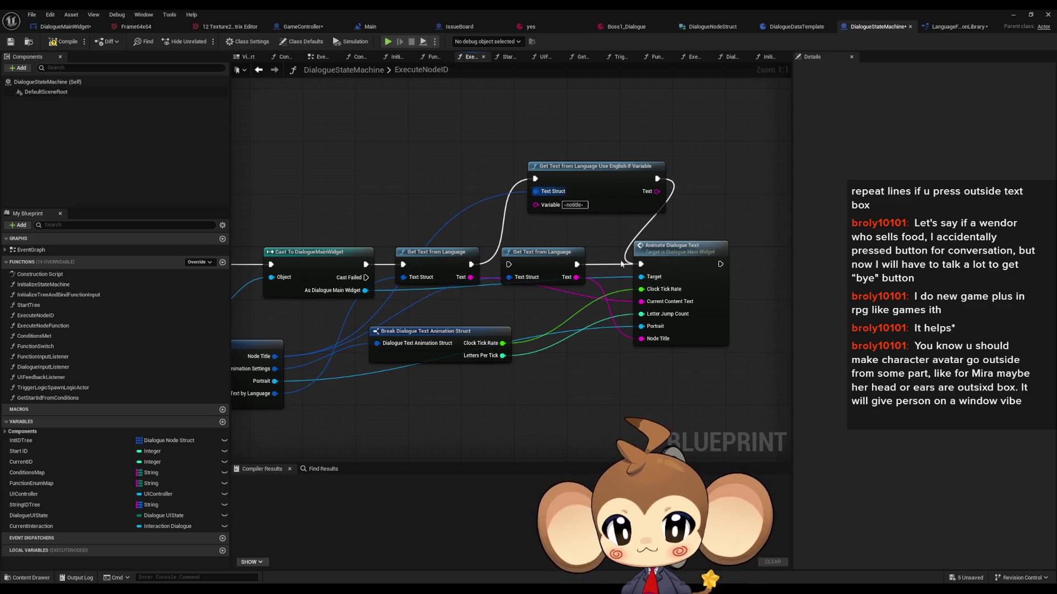
{"action": "left_click", "coordinate": [715, 31]}
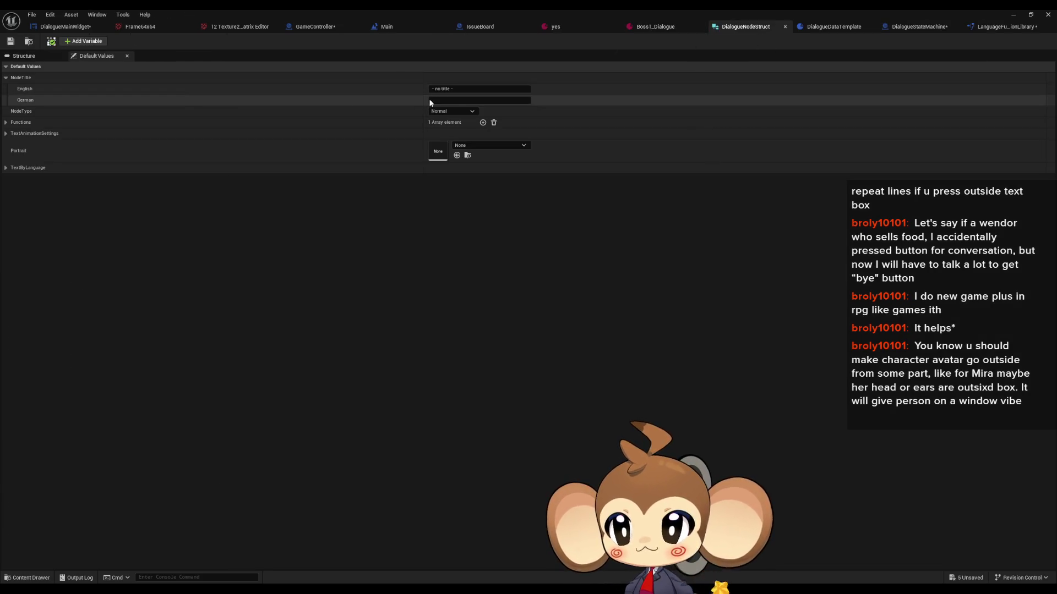
Step: Check the new node's '-notitle-' Variable value in the DialogueStateMachine graph
{"action": "left_click", "coordinate": [837, 28]}
{"action": "left_click", "coordinate": [575, 205]}
{"action": "left_click", "coordinate": [710, 26]}
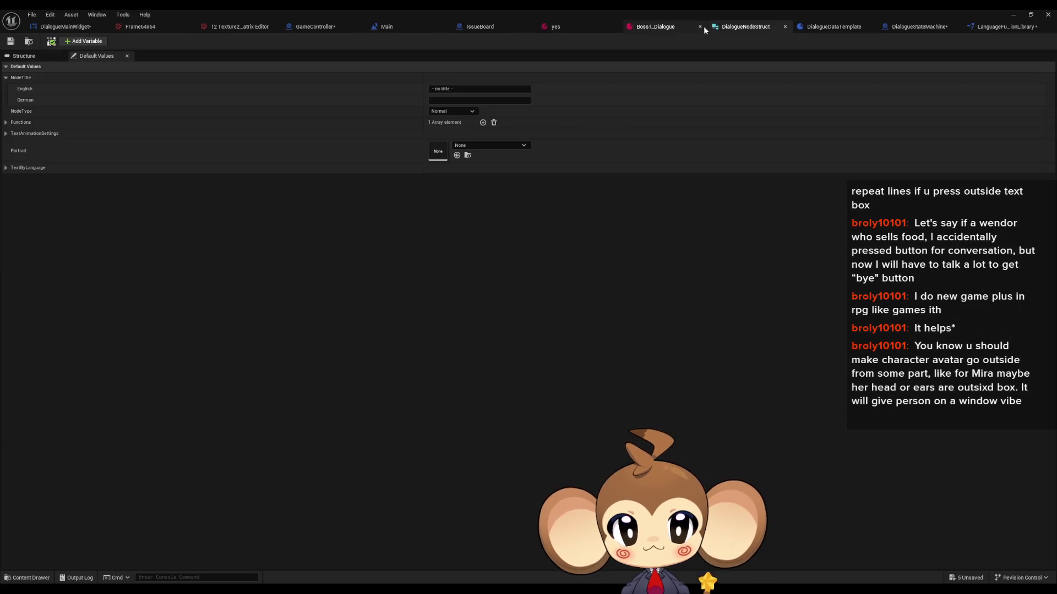
Step: Change the English NodeTitle default to '-No title available-', save, and compile DialogueDataTemplate
{"action": "left_click", "coordinate": [446, 88]}
{"action": "left_click", "coordinate": [445, 100]}
{"action": "type", "text": "-notitle-"}
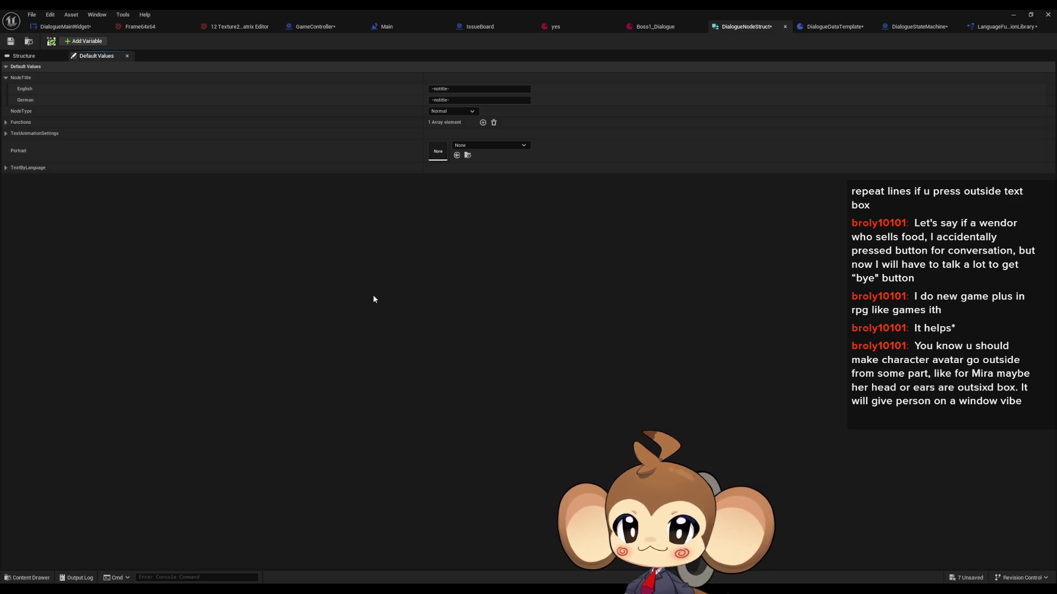
{"action": "left_click", "coordinate": [451, 90]}
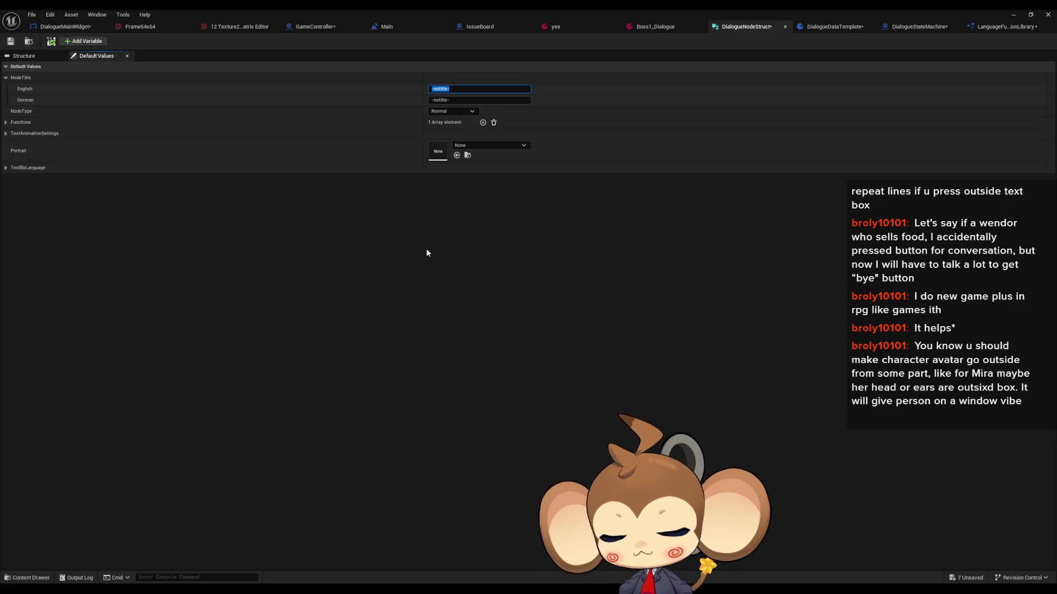
{"action": "type", "text": "No "}
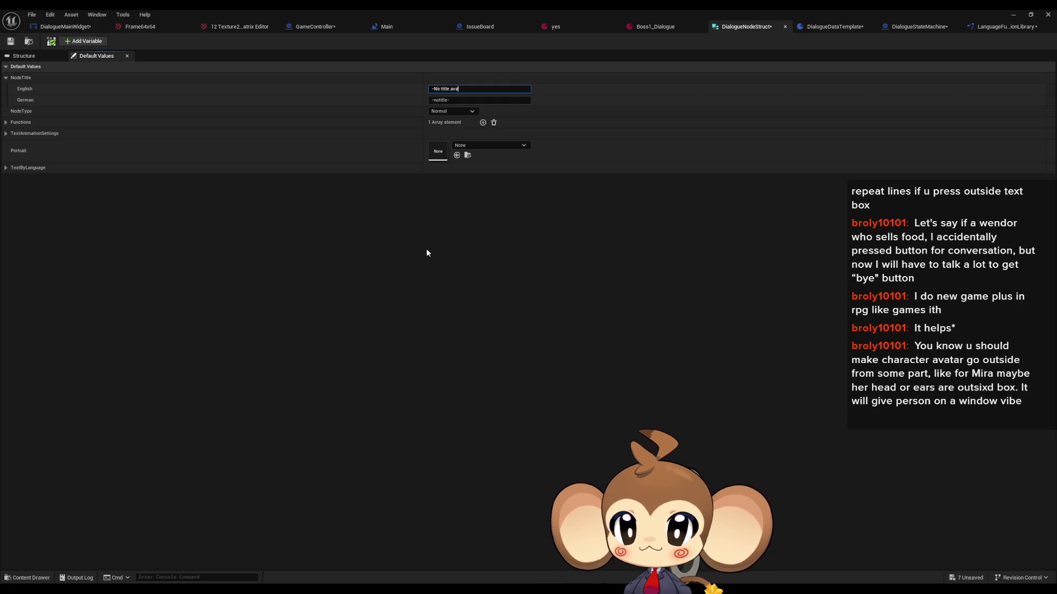
{"action": "type", "text": "ble-"}
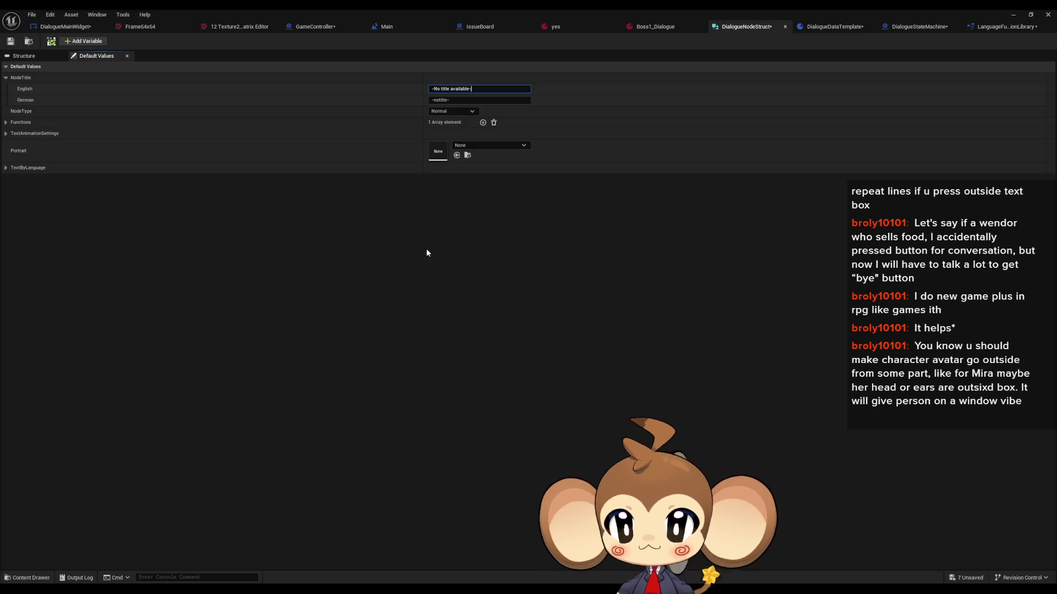
{"action": "key", "text": "Return"}
{"action": "left_click", "coordinate": [10, 41]}
{"action": "left_click", "coordinate": [830, 27]}
{"action": "key", "text": "F7"}
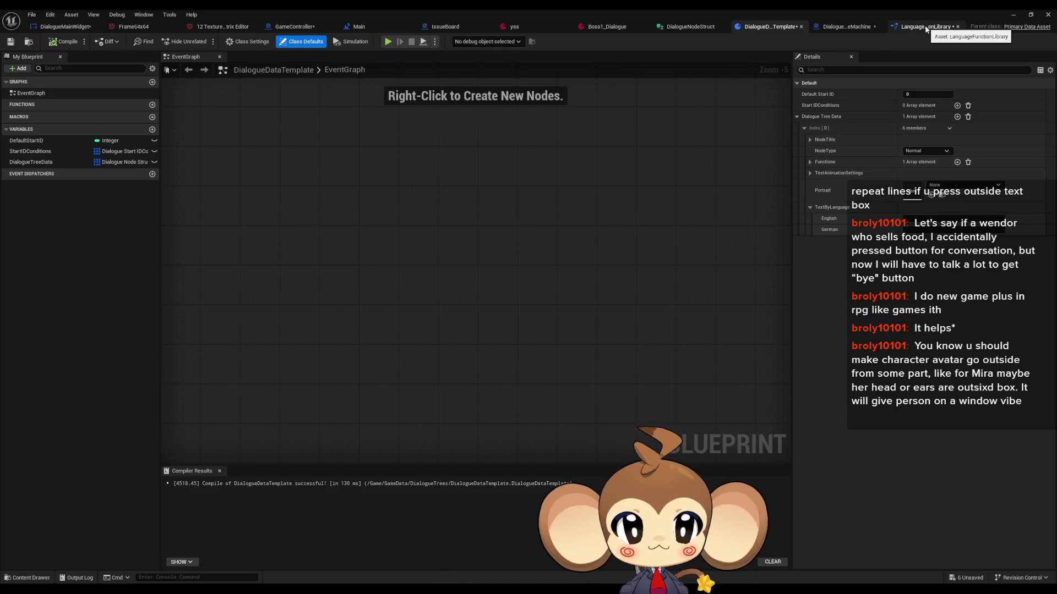
Step: Recompile the LanguageFunctionLibrary blueprint
{"action": "left_click", "coordinate": [926, 28]}
{"action": "key", "text": "F7"}
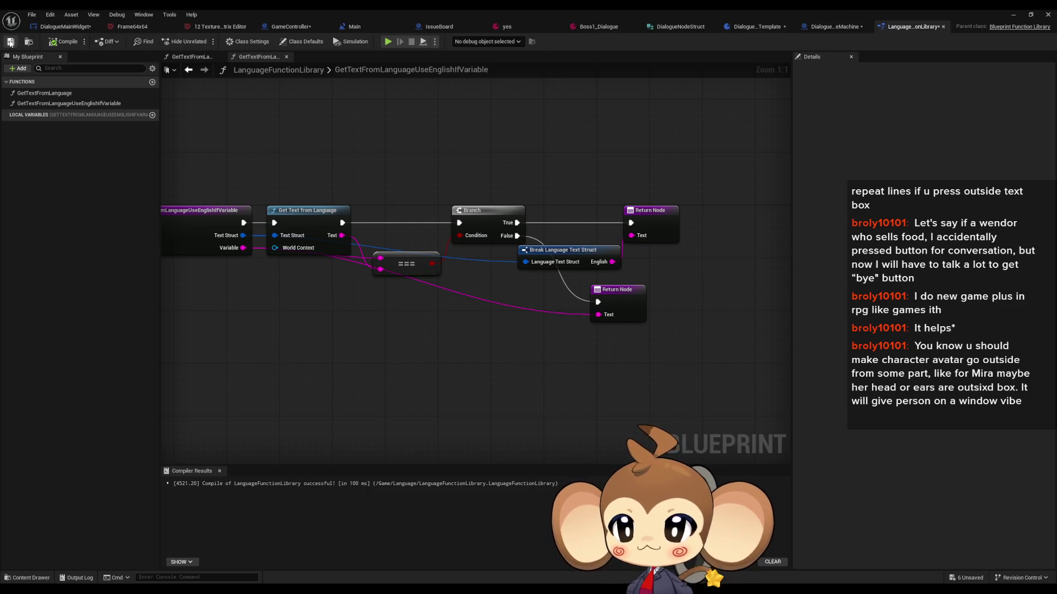
{"action": "left_click", "coordinate": [833, 27]}
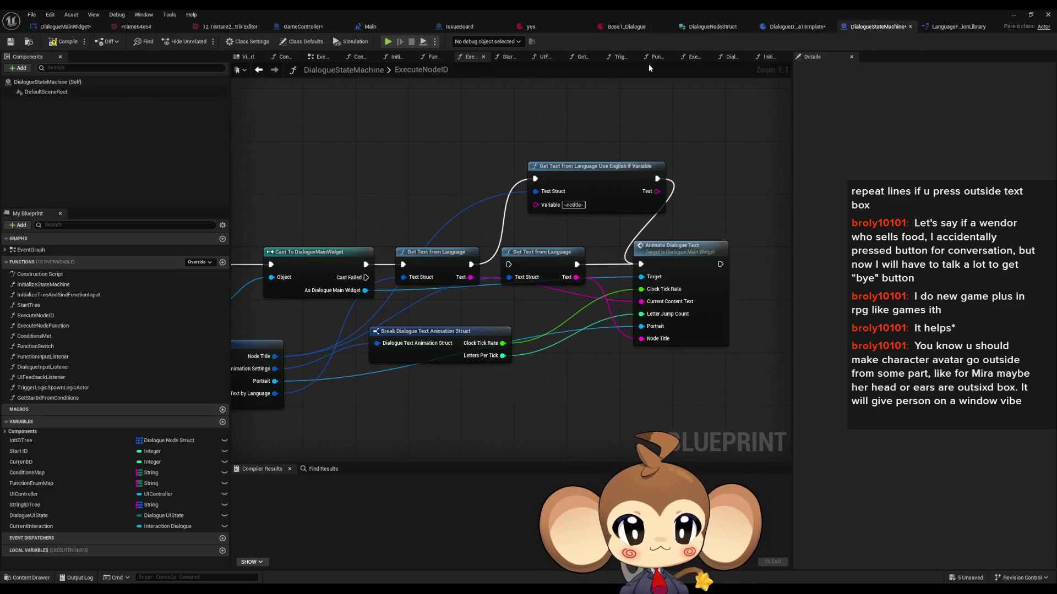
Step: Swap the second Get Text from Language for the English-if-variable node feeding Animate Dialogue Text, then compile
{"action": "left_click", "coordinate": [498, 260]}
{"action": "mouse_move", "coordinate": [585, 334]}
{"action": "left_mouse_down"}
{"action": "mouse_move", "coordinate": [613, 209]}
{"action": "mouse_move", "coordinate": [595, 191]}
{"action": "left_mouse_up"}
{"action": "key", "text": "Delete"}
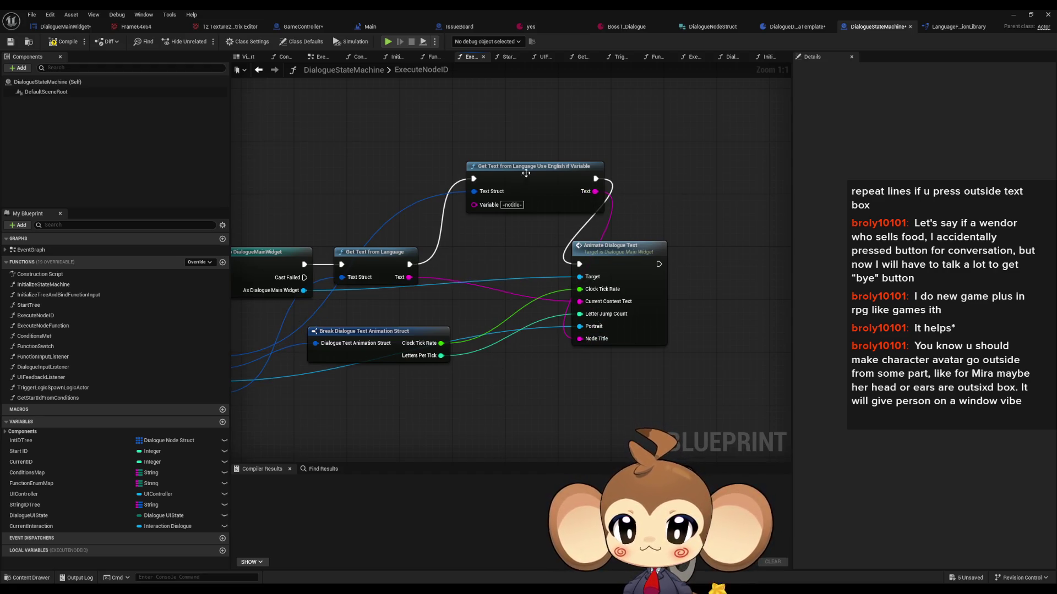
{"action": "left_click_drag", "start_coordinate": [526, 173], "coordinate": [493, 259]}
{"action": "left_click_drag", "start_coordinate": [611, 258], "coordinate": [630, 257]}
{"action": "left_click", "coordinate": [483, 161]}
{"action": "mouse_move", "coordinate": [483, 161]}
{"action": "left_mouse_down"}
{"action": "mouse_move", "coordinate": [538, 149]}
{"action": "mouse_move", "coordinate": [508, 135]}
{"action": "left_mouse_up"}
{"action": "key", "text": "F7"}
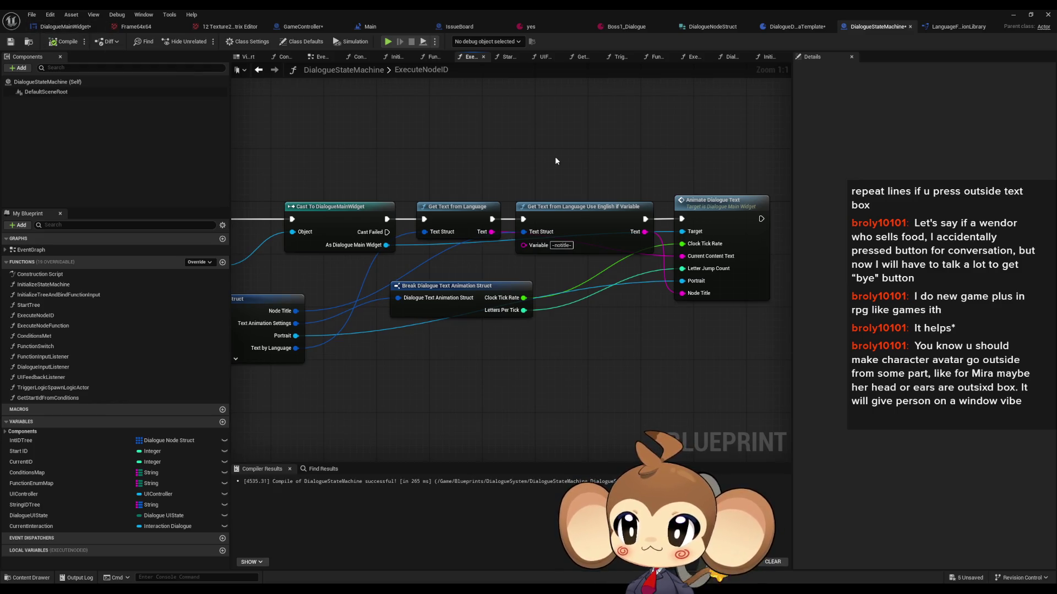
Step: Launch a play-in-editor session
{"action": "mouse_move", "coordinate": [608, 169]}
{"action": "left_mouse_down"}
{"action": "mouse_move", "coordinate": [611, 155]}
{"action": "mouse_move", "coordinate": [607, 164]}
{"action": "left_mouse_up"}
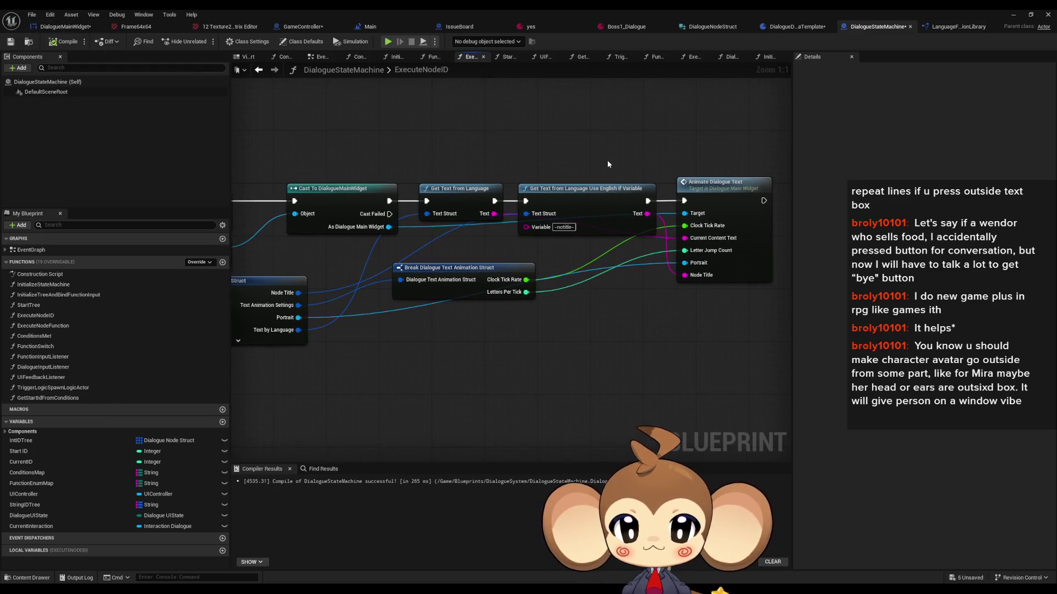
{"action": "left_click", "coordinate": [1027, 18]}
{"action": "left_click", "coordinate": [212, 40]}
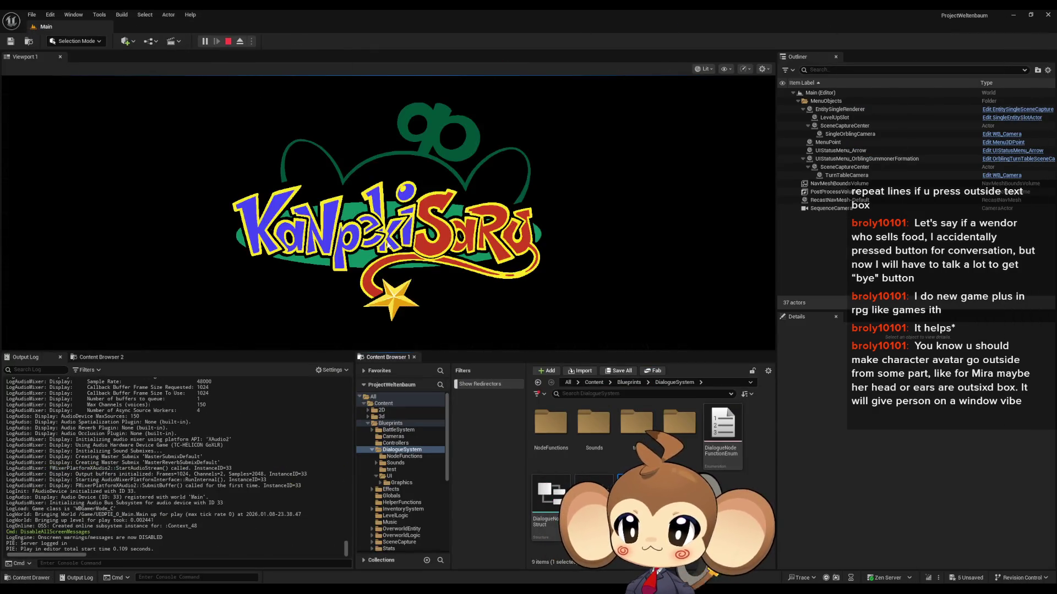
Step: Load the game, see the dialogue title reads '-notitle-', stop play and return to DialogueStateMachine
{"action": "left_click", "coordinate": [110, 302]}
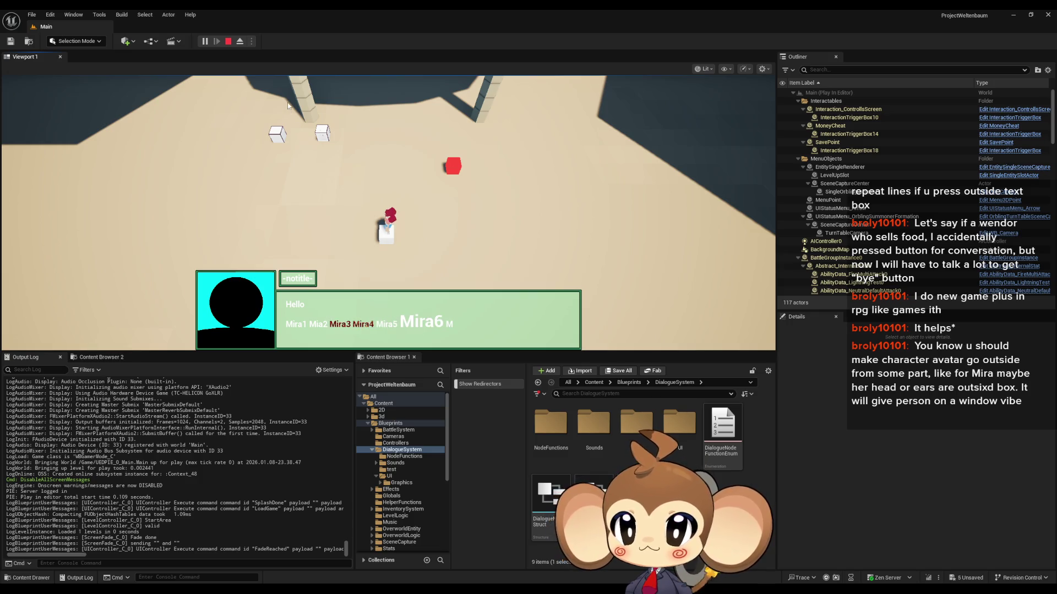
{"action": "left_click", "coordinate": [229, 42]}
{"action": "mouse_move", "coordinate": [434, 573]}
{"action": "left_click", "coordinate": [454, 556]}
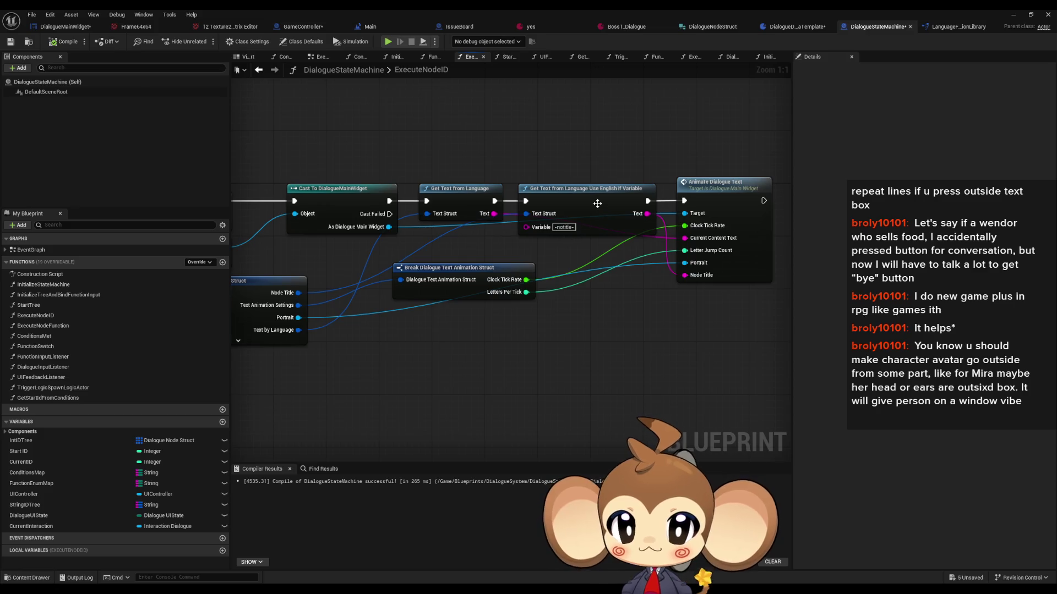
Step: Place the === node between Get Text from Language and Branch, then view the 'yes' asset
{"action": "double_click", "coordinate": [566, 216]}
{"action": "left_click_drag", "start_coordinate": [402, 262], "coordinate": [396, 143]}
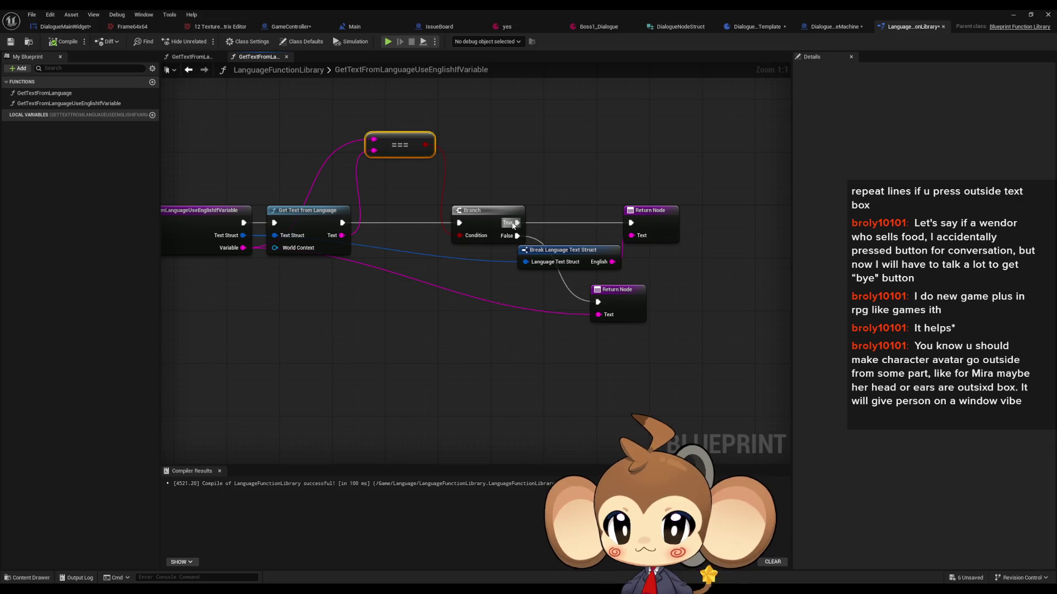
{"action": "left_click_drag", "start_coordinate": [397, 144], "coordinate": [396, 291]}
{"action": "left_click", "coordinate": [404, 160]}
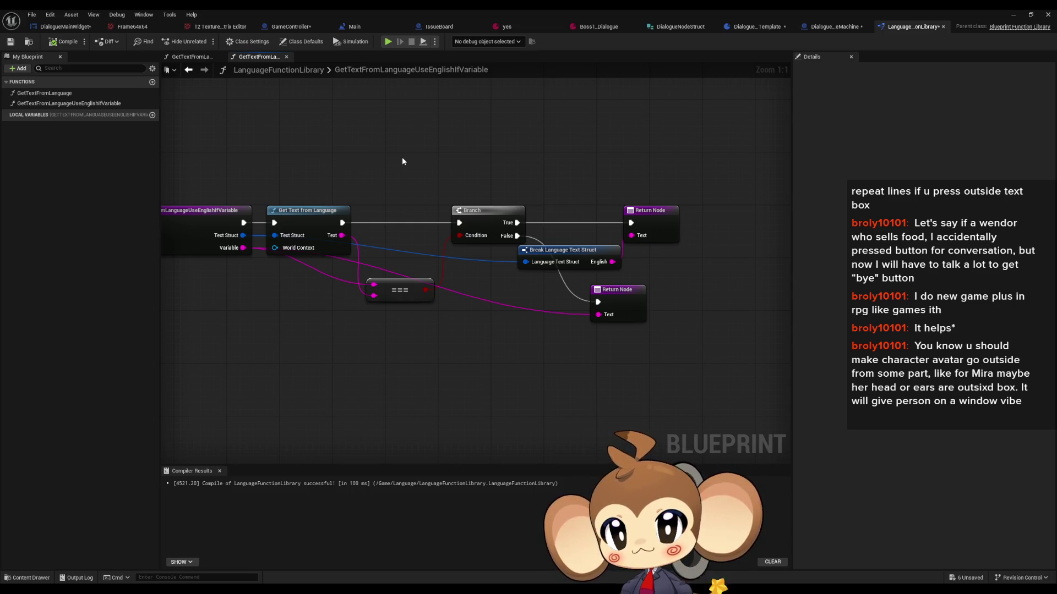
{"action": "left_click", "coordinate": [533, 26]}
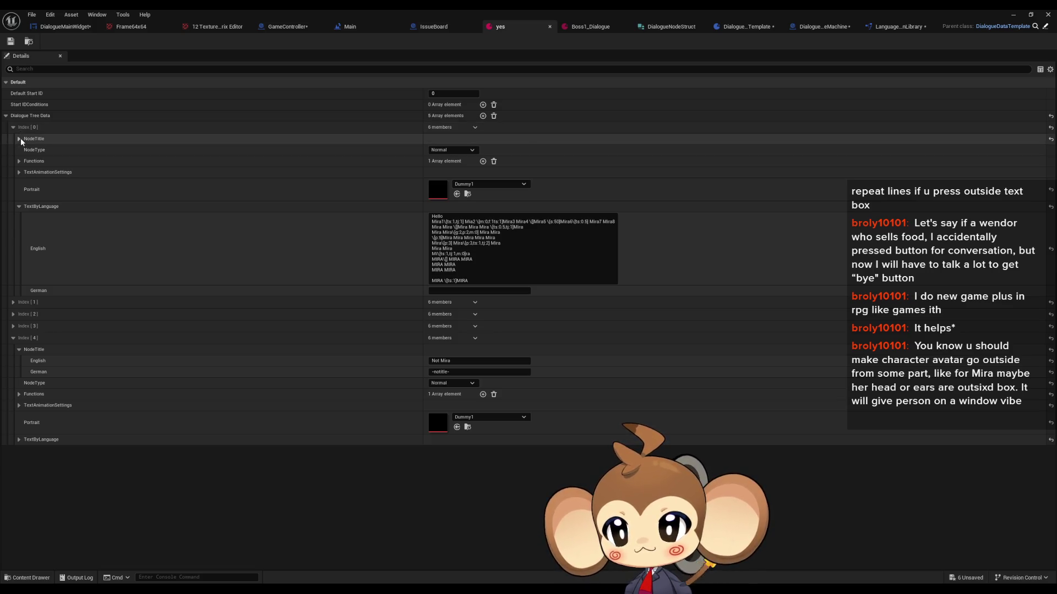
Step: Inspect index 0's titles (Not Mira / -notitle-), then review the UseEnglishIfVariable and GetTextFromLanguage graphs
{"action": "left_click", "coordinate": [19, 139]}
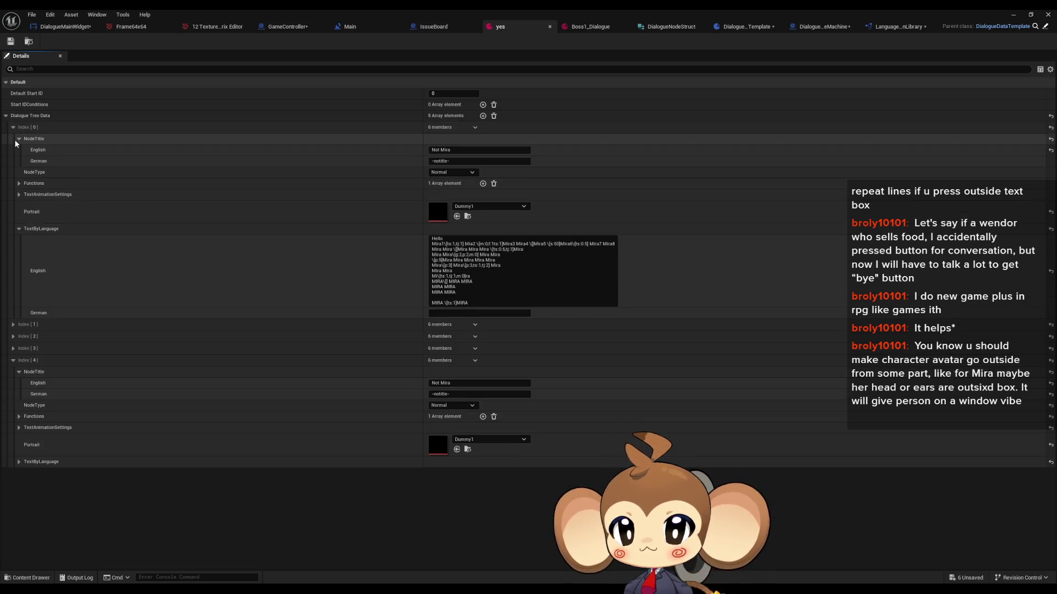
{"action": "left_click", "coordinate": [465, 150]}
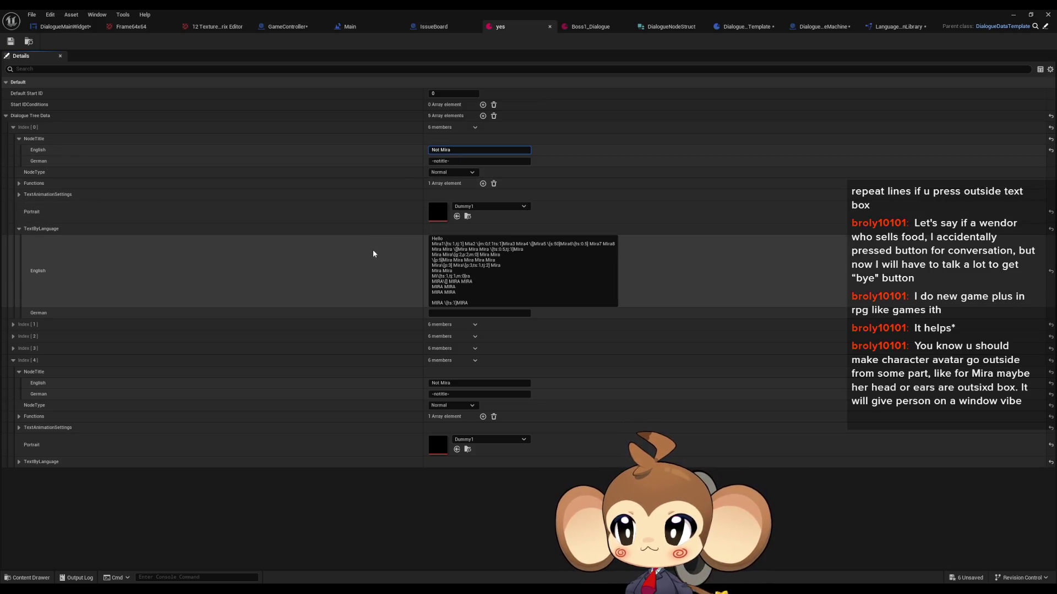
{"action": "left_click", "coordinate": [848, 27]}
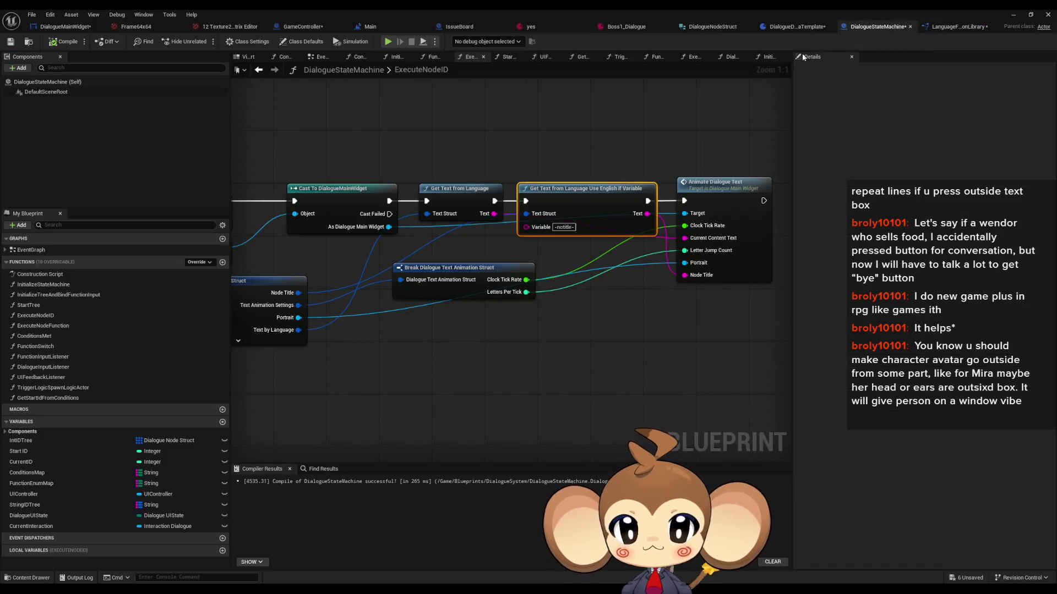
{"action": "mouse_move", "coordinate": [547, 300]}
{"action": "left_mouse_down"}
{"action": "mouse_move", "coordinate": [526, 298]}
{"action": "mouse_move", "coordinate": [666, 308]}
{"action": "mouse_move", "coordinate": [626, 306]}
{"action": "mouse_move", "coordinate": [648, 304]}
{"action": "left_mouse_up"}
{"action": "double_click", "coordinate": [693, 220]}
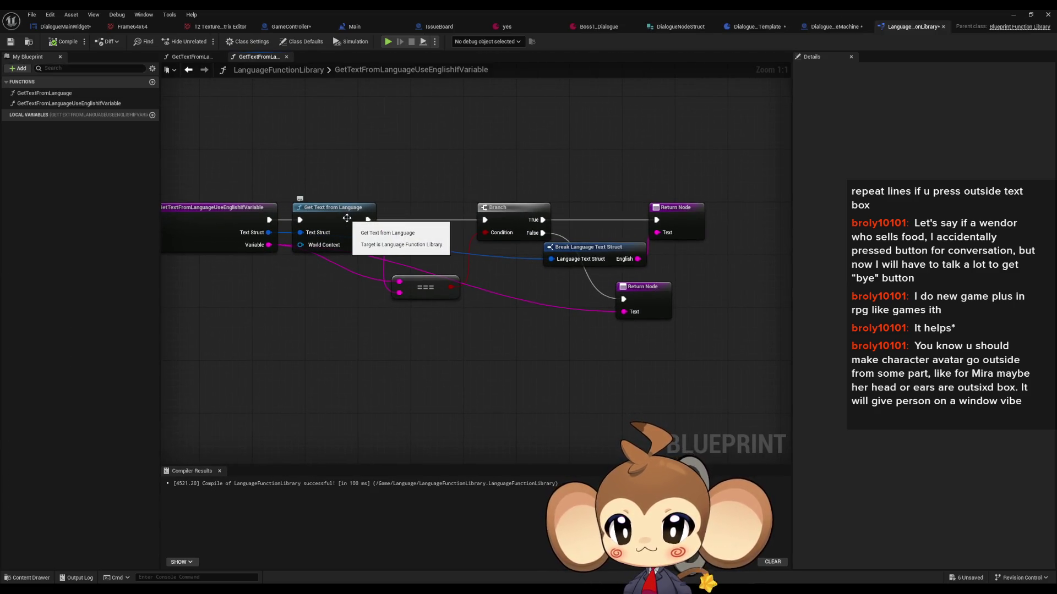
{"action": "double_click", "coordinate": [348, 221]}
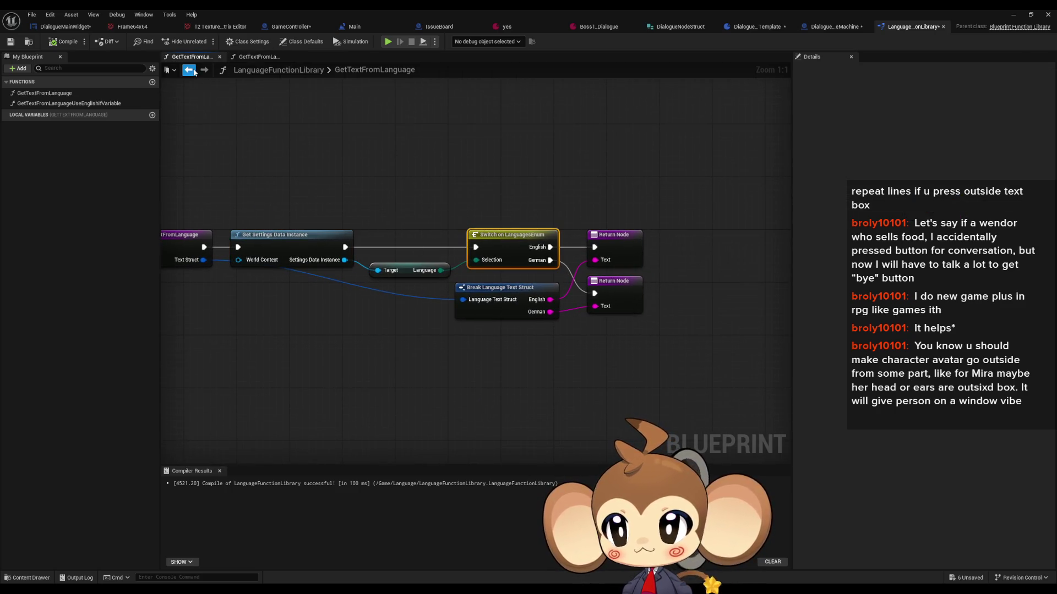
{"action": "left_click", "coordinate": [195, 72]}
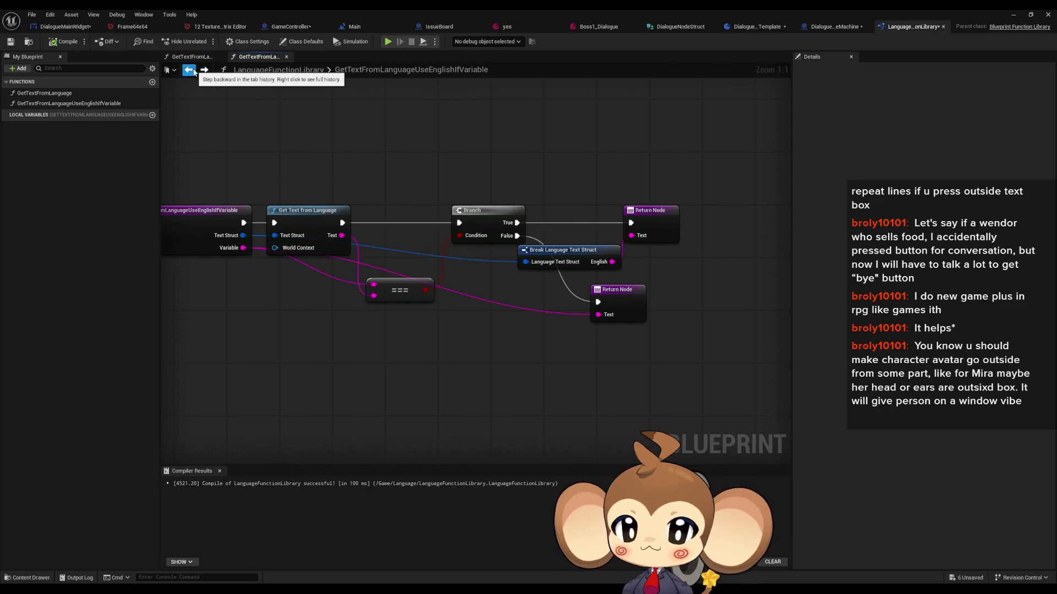
{"action": "left_click", "coordinate": [763, 29]}
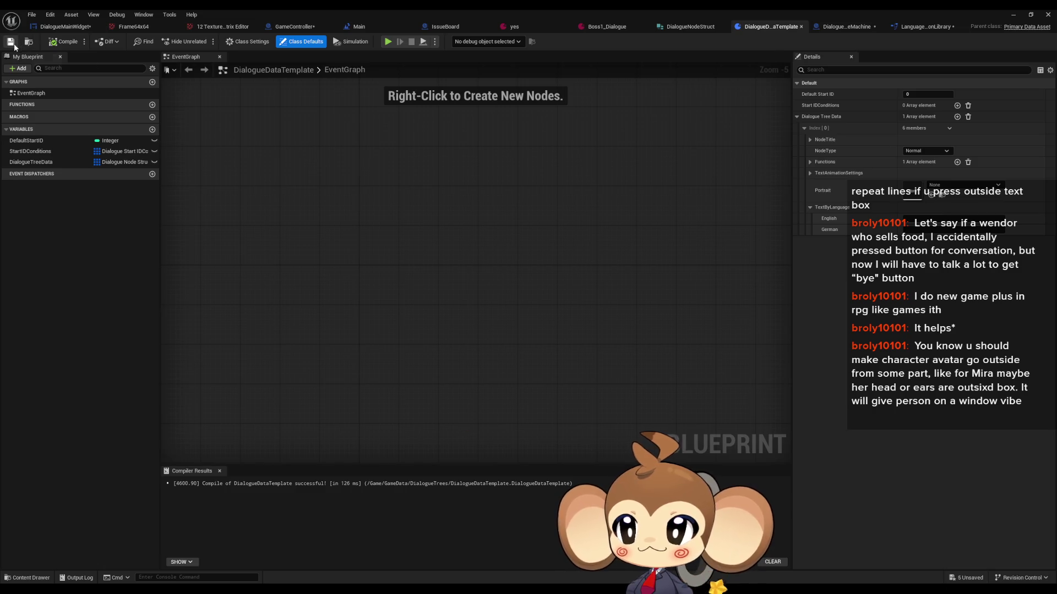
Step: Check the save-on-compile options and compile the DialogueStateMachine blueprint
{"action": "left_click", "coordinate": [858, 29]}
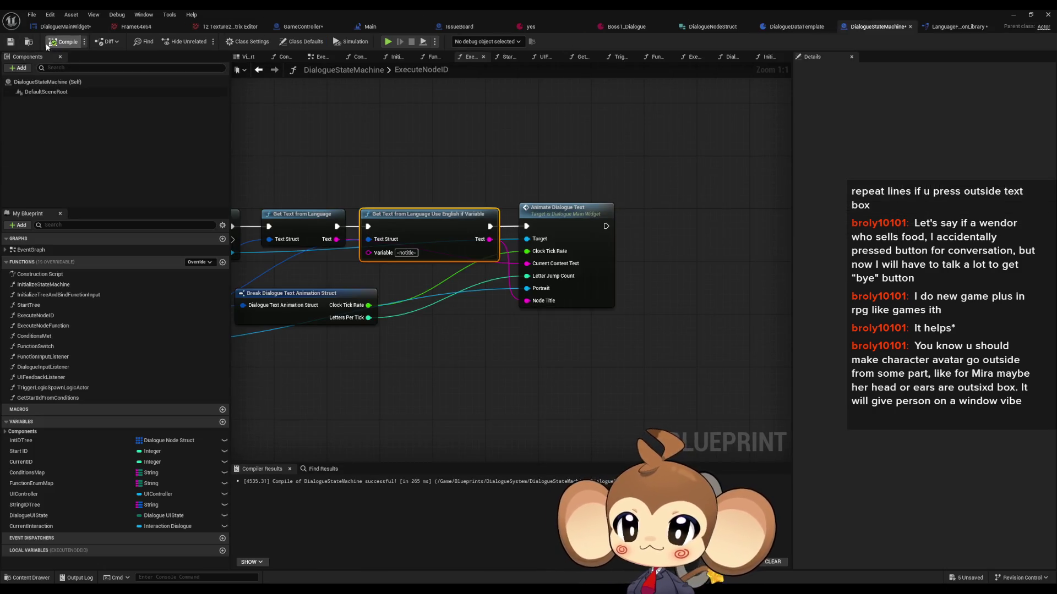
{"action": "left_click_drag", "start_coordinate": [504, 347], "coordinate": [612, 333]}
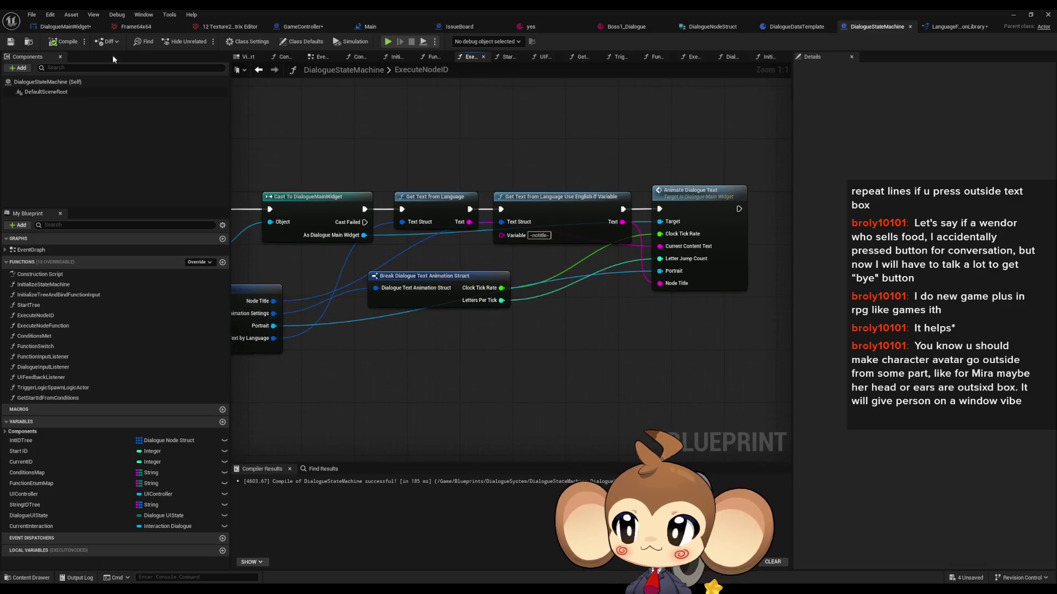
{"action": "left_click", "coordinate": [83, 42]}
{"action": "mouse_move", "coordinate": [122, 59]}
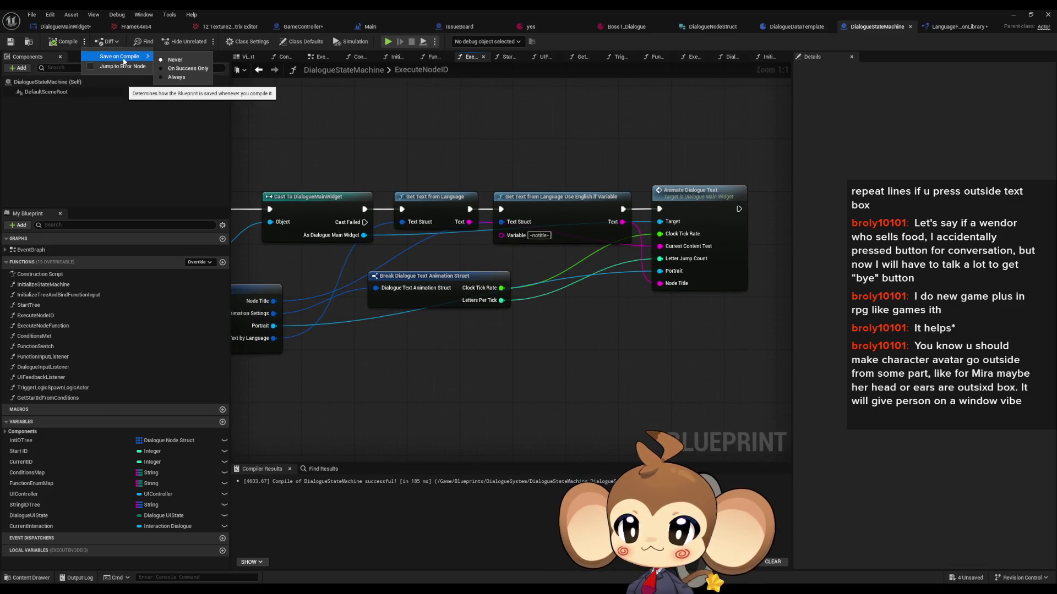
{"action": "left_click", "coordinate": [187, 69]}
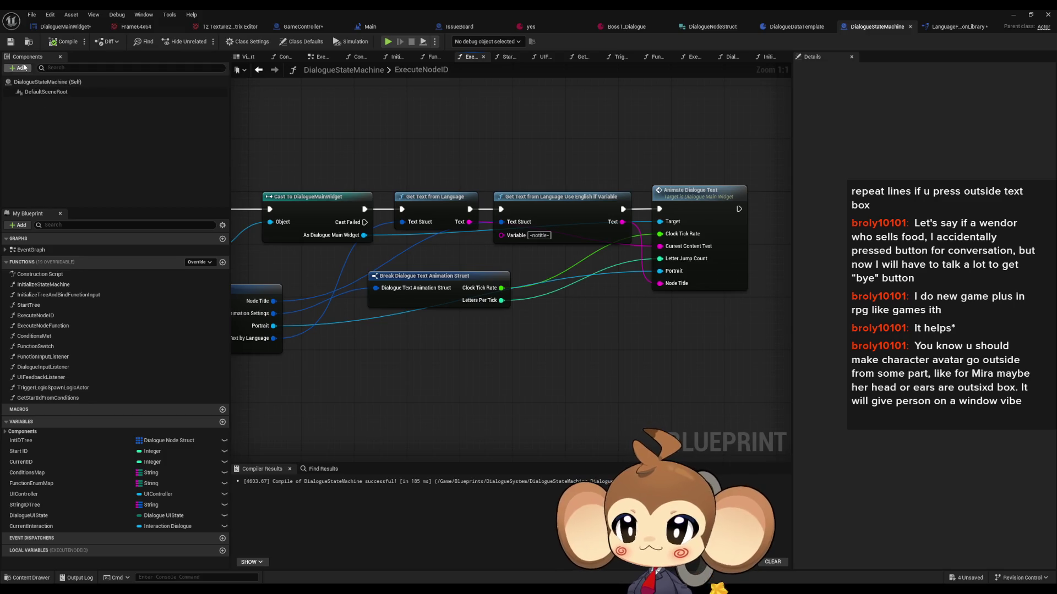
{"action": "left_click", "coordinate": [49, 42]}
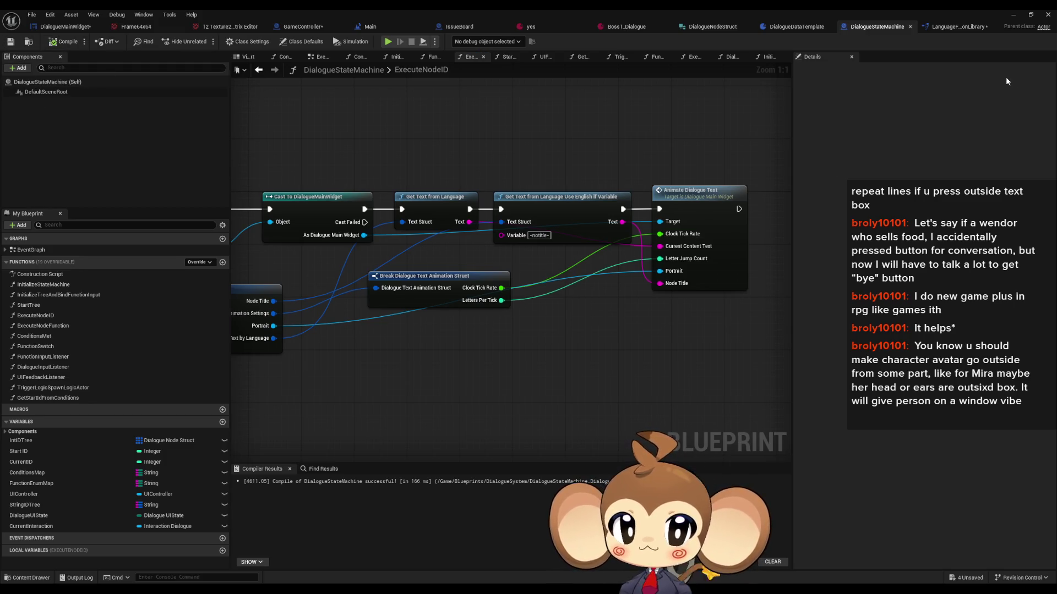
Step: Compile LanguageFunctionLibrary, then view the Boss1_Dialogue asset's properties
{"action": "left_click", "coordinate": [955, 27]}
{"action": "left_click", "coordinate": [55, 44]}
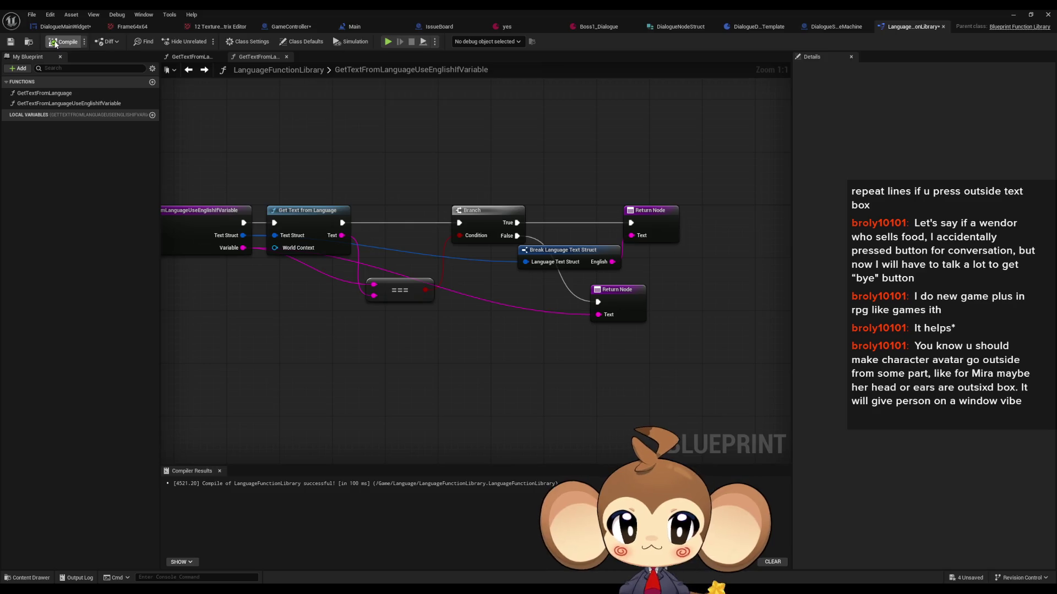
{"action": "left_click_drag", "start_coordinate": [209, 200], "coordinate": [323, 211]}
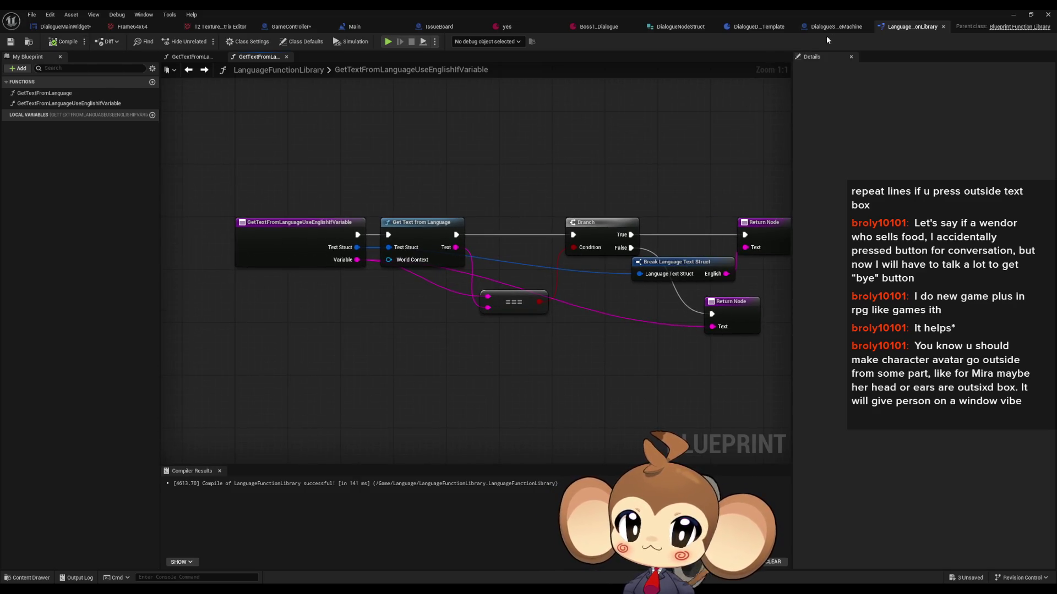
{"action": "left_click", "coordinate": [831, 27]}
{"action": "scroll", "coordinate": [633, 325], "scroll_direction": "down", "scroll_amount": 1}
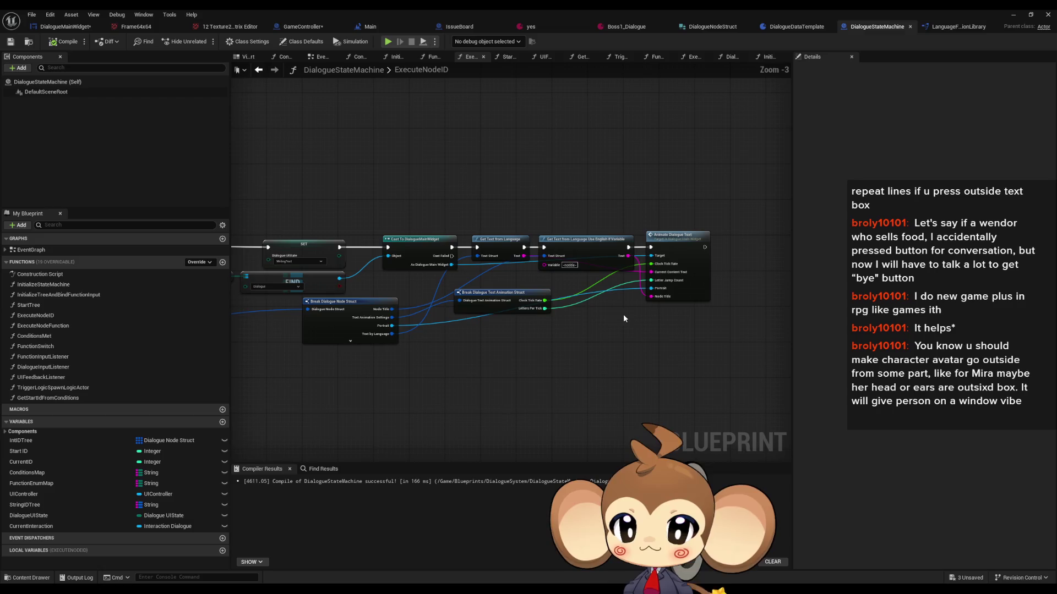
{"action": "scroll", "coordinate": [591, 312], "scroll_direction": "up", "scroll_amount": 3}
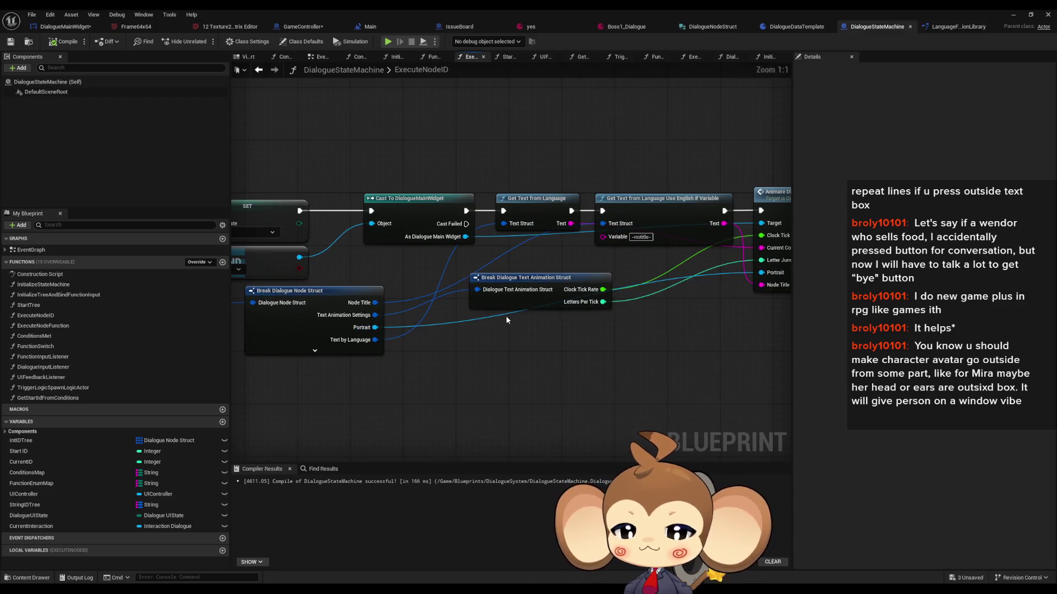
{"action": "left_click_drag", "start_coordinate": [658, 325], "coordinate": [522, 322]}
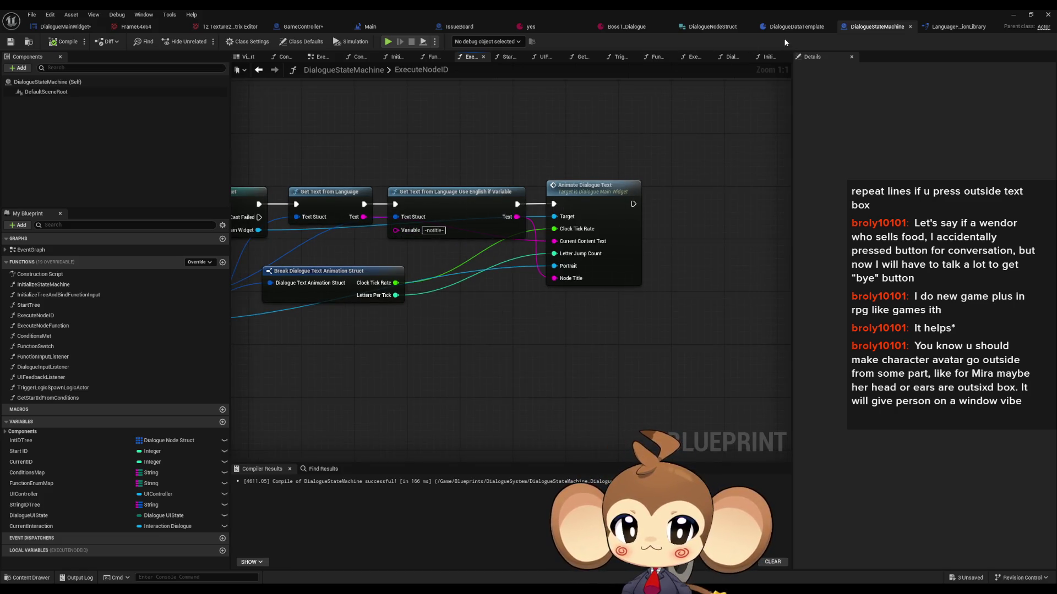
{"action": "left_click", "coordinate": [613, 26]}
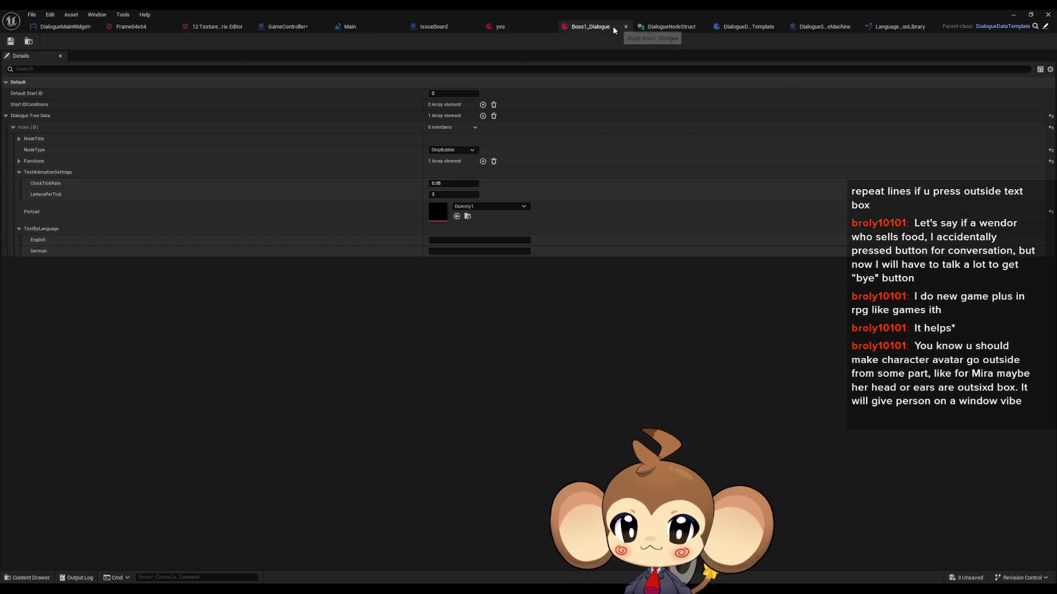
Step: Review the 'yes' asset's English node title 'Not Mira', then return to DialogueStateMachine
{"action": "left_click", "coordinate": [507, 26]}
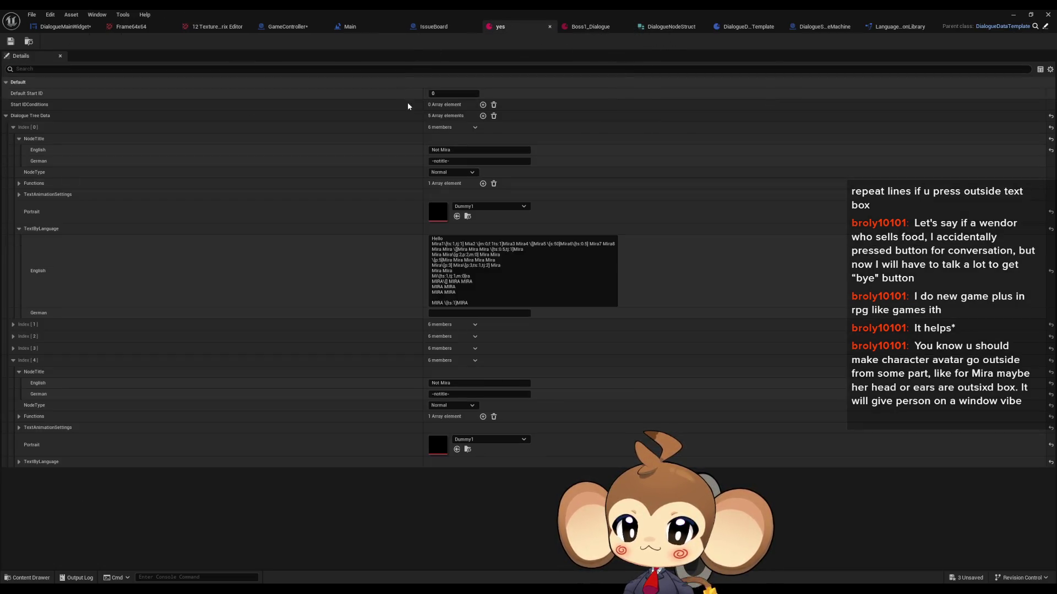
{"action": "left_click", "coordinate": [450, 151]}
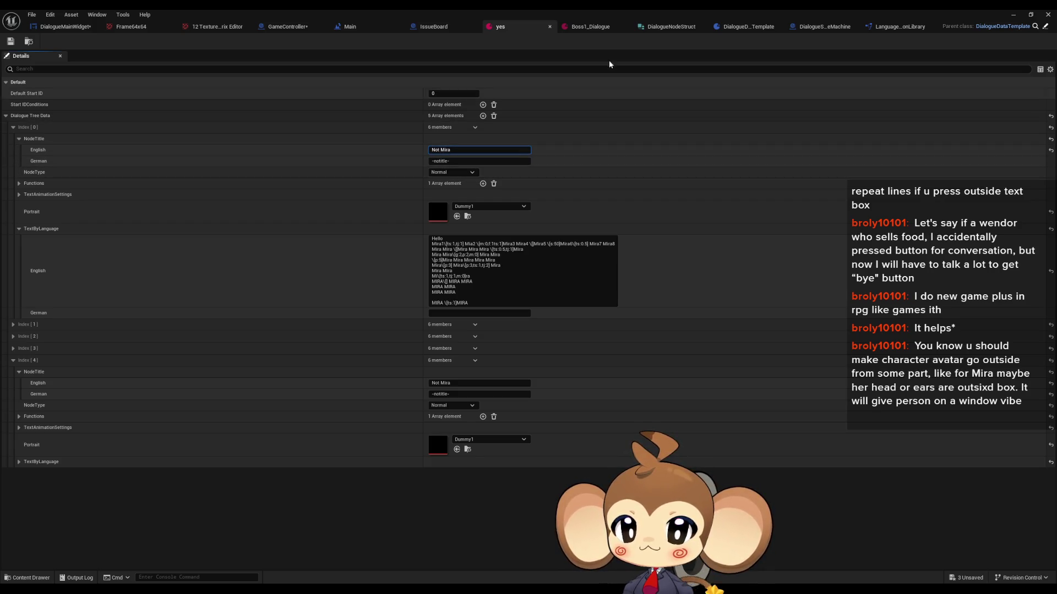
{"action": "left_click", "coordinate": [827, 27]}
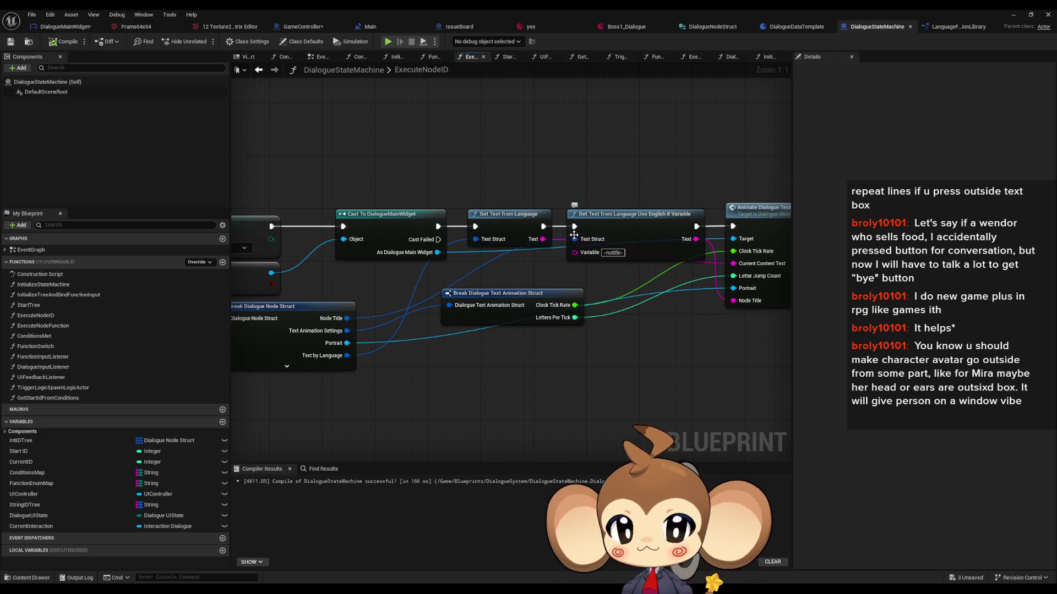
Step: Open the Get Text from Language Use English If Variable node's function graph
{"action": "mouse_move", "coordinate": [574, 239]}
{"action": "left_mouse_down"}
{"action": "mouse_move", "coordinate": [545, 291]}
{"action": "mouse_move", "coordinate": [510, 286]}
{"action": "mouse_move", "coordinate": [540, 217]}
{"action": "mouse_move", "coordinate": [529, 188]}
{"action": "mouse_move", "coordinate": [487, 170]}
{"action": "left_mouse_up"}
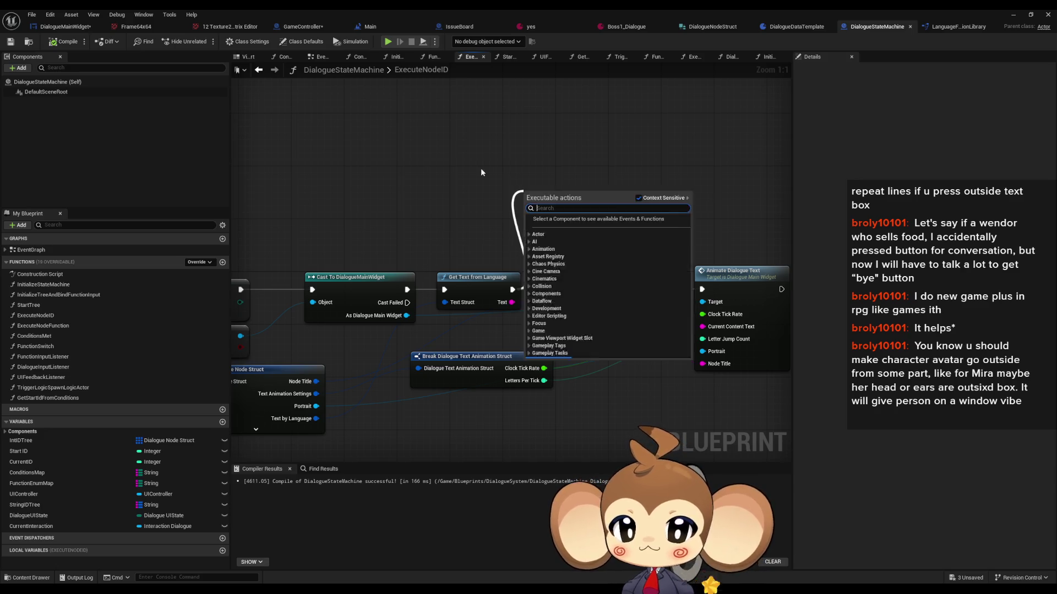
{"action": "left_click_drag", "start_coordinate": [679, 233], "coordinate": [528, 246]}
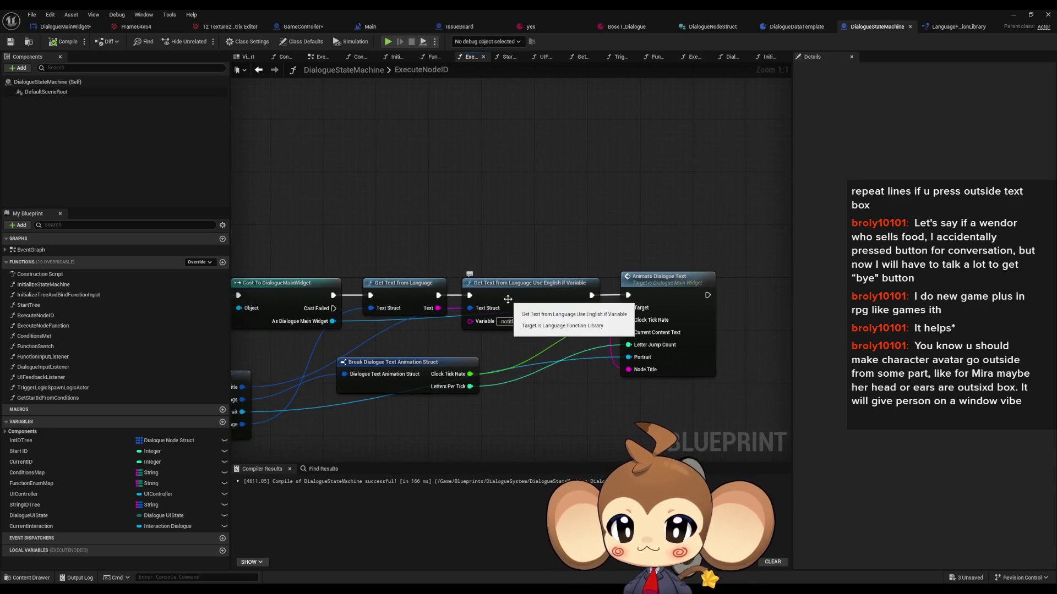
{"action": "double_click", "coordinate": [456, 295]}
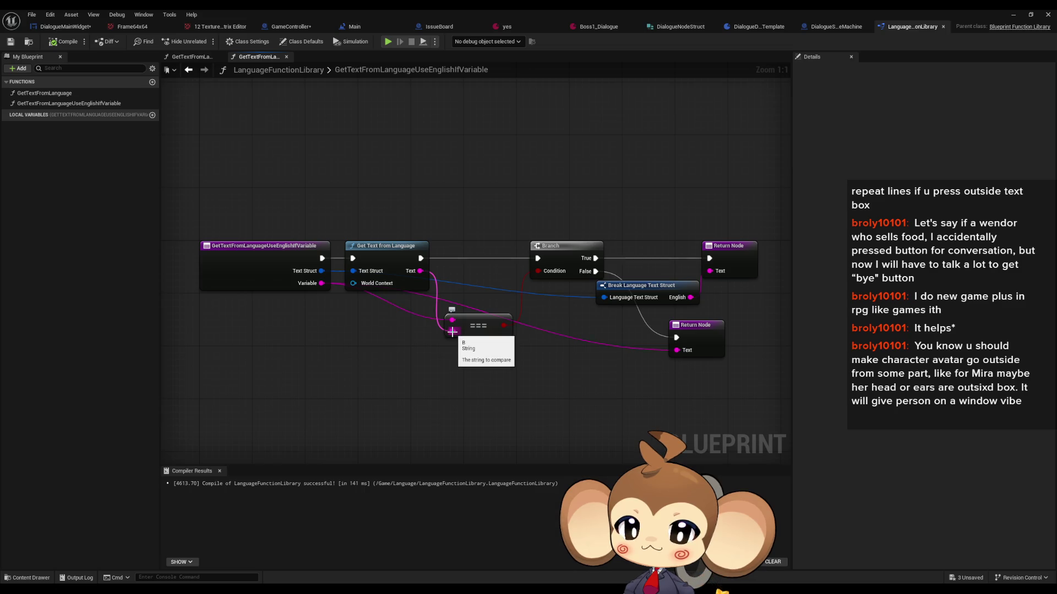
Step: Add a Print String after Get Text from Language, printing its Text output
{"action": "left_click_drag", "start_coordinate": [420, 258], "coordinate": [470, 186]}
{"action": "type", "text": "print"}
{"action": "key", "text": "Return"}
{"action": "left_click_drag", "start_coordinate": [472, 224], "coordinate": [410, 273]}
{"action": "mouse_move", "coordinate": [522, 201]}
{"action": "left_mouse_down"}
{"action": "mouse_move", "coordinate": [477, 175]}
{"action": "mouse_move", "coordinate": [496, 158]}
{"action": "left_mouse_up"}
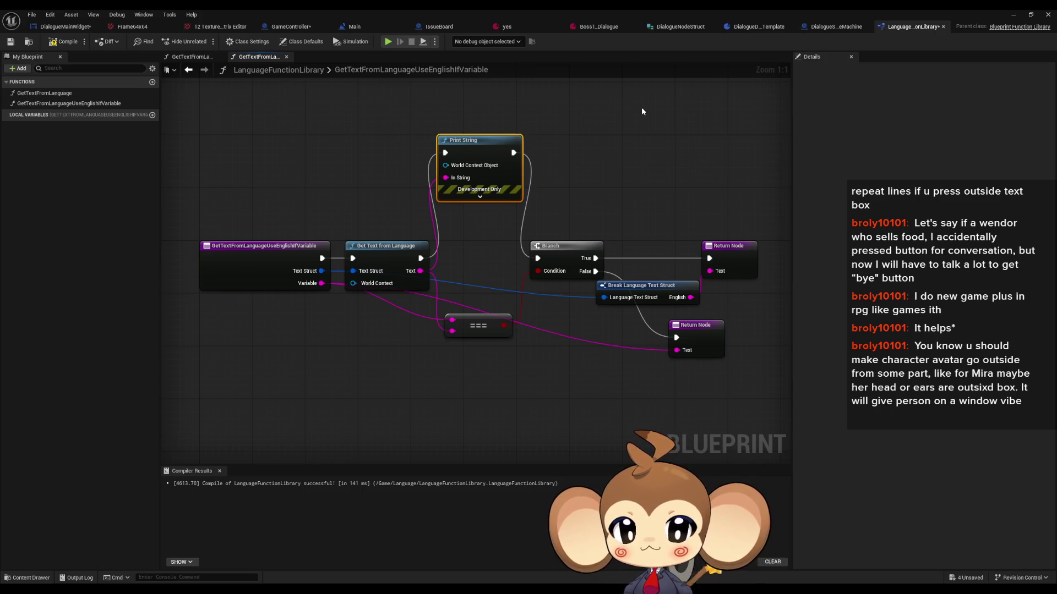
Step: Compile the function library and play-test the level past the splash and start menu
{"action": "left_click", "coordinate": [60, 43]}
{"action": "left_click_drag", "start_coordinate": [618, 178], "coordinate": [489, 168]}
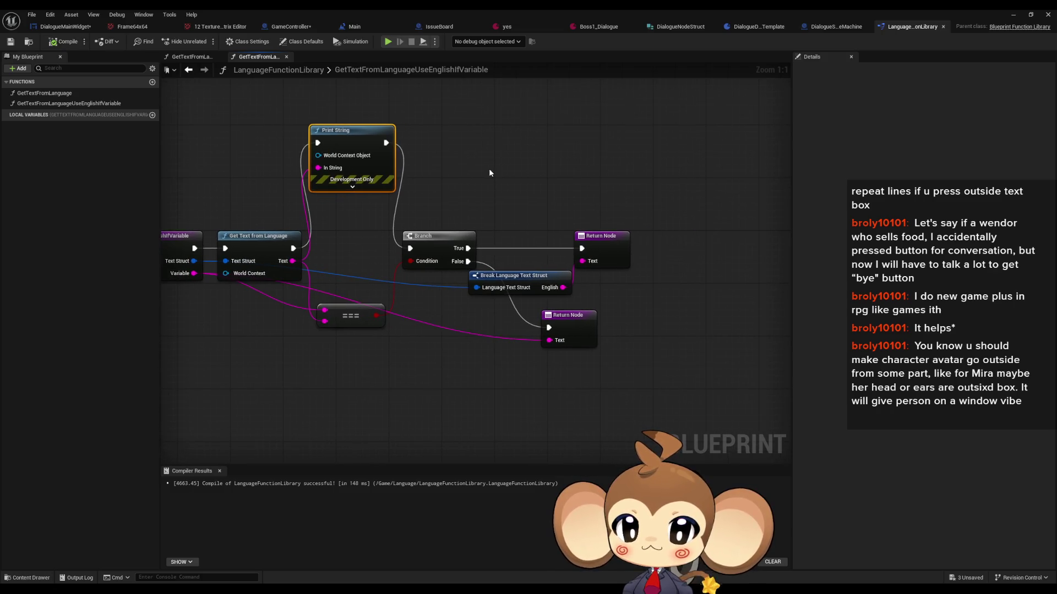
{"action": "left_click", "coordinate": [1013, 15]}
{"action": "left_click", "coordinate": [205, 42]}
{"action": "left_click", "coordinate": [330, 242]}
{"action": "left_click", "coordinate": [121, 302]}
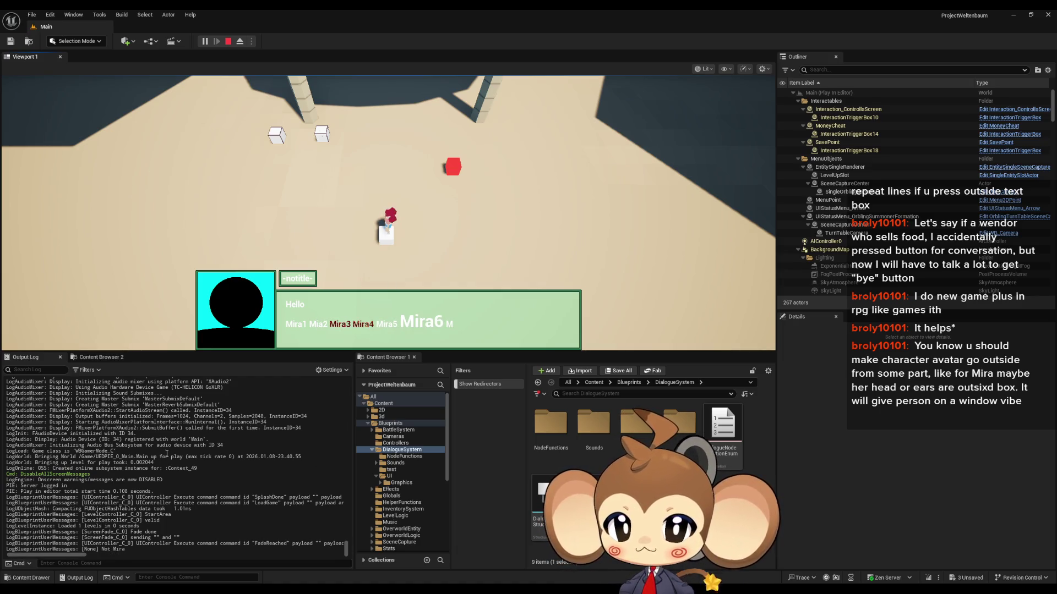
Step: Stop the play session and switch back to the LanguageFunctionLibrary blueprint window
{"action": "left_click", "coordinate": [229, 42]}
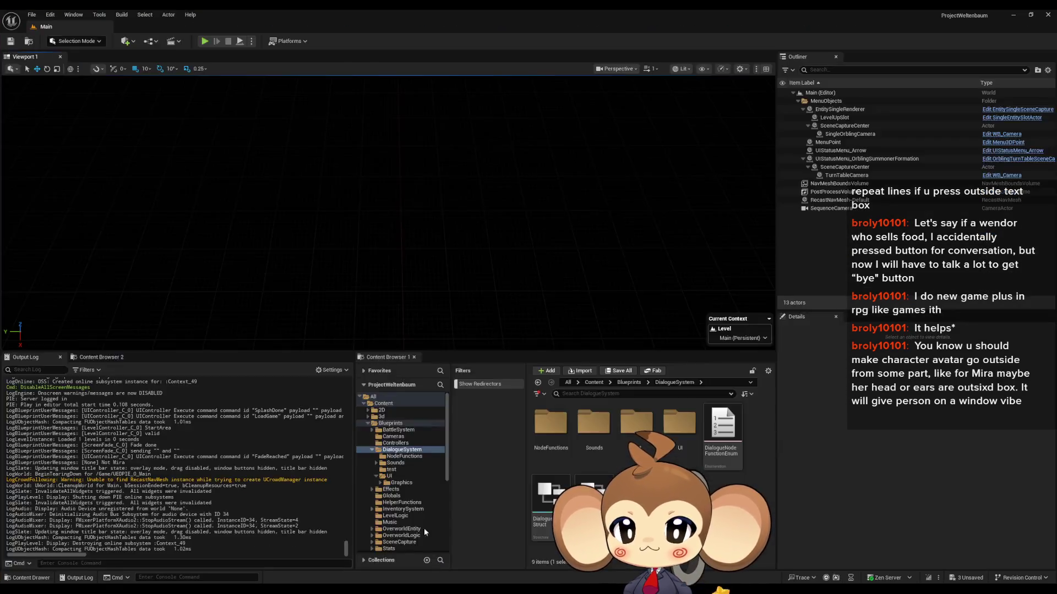
{"action": "left_click", "coordinate": [424, 527]}
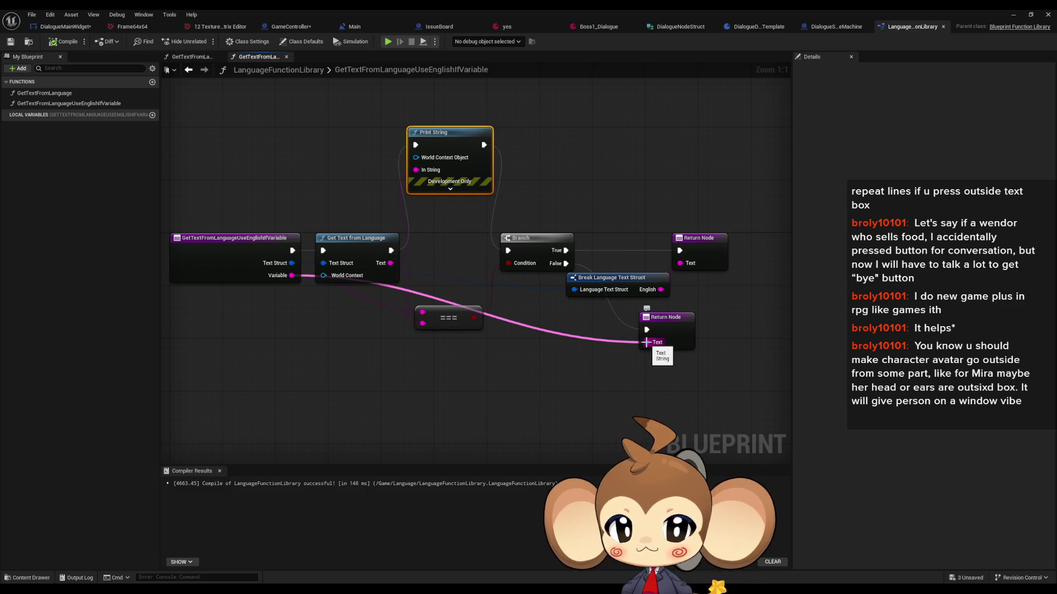
Step: Feed Get Text from Language's Text into the lower Return Node and delete the Print String
{"action": "mouse_move", "coordinate": [647, 342]}
{"action": "left_mouse_down"}
{"action": "mouse_move", "coordinate": [390, 263]}
{"action": "mouse_move", "coordinate": [514, 251]}
{"action": "left_mouse_up"}
{"action": "key", "text": "Delete"}
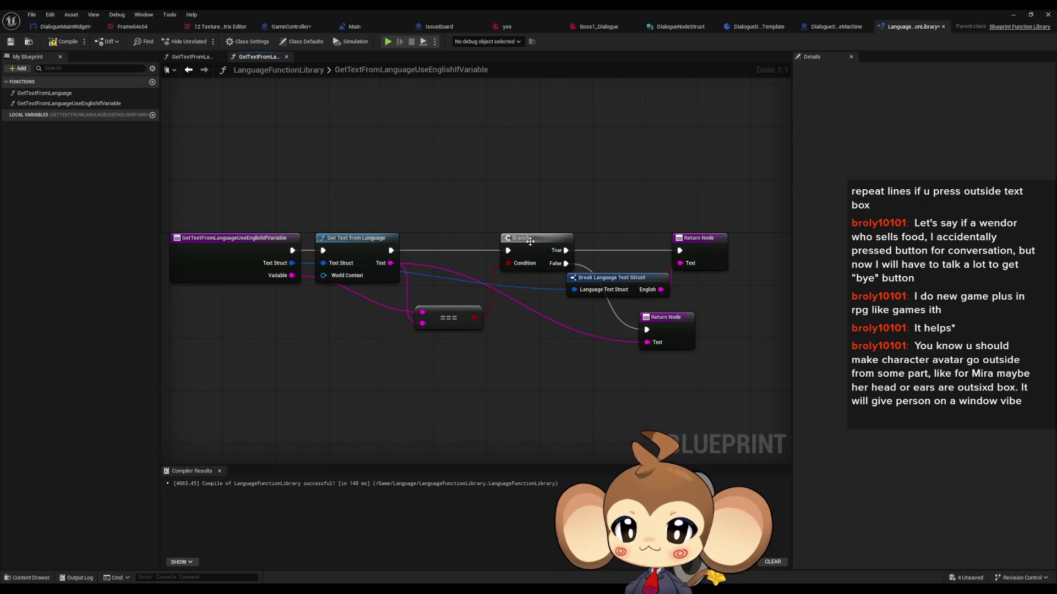
{"action": "double_click", "coordinate": [951, 11]}
{"action": "left_click", "coordinate": [934, 21]}
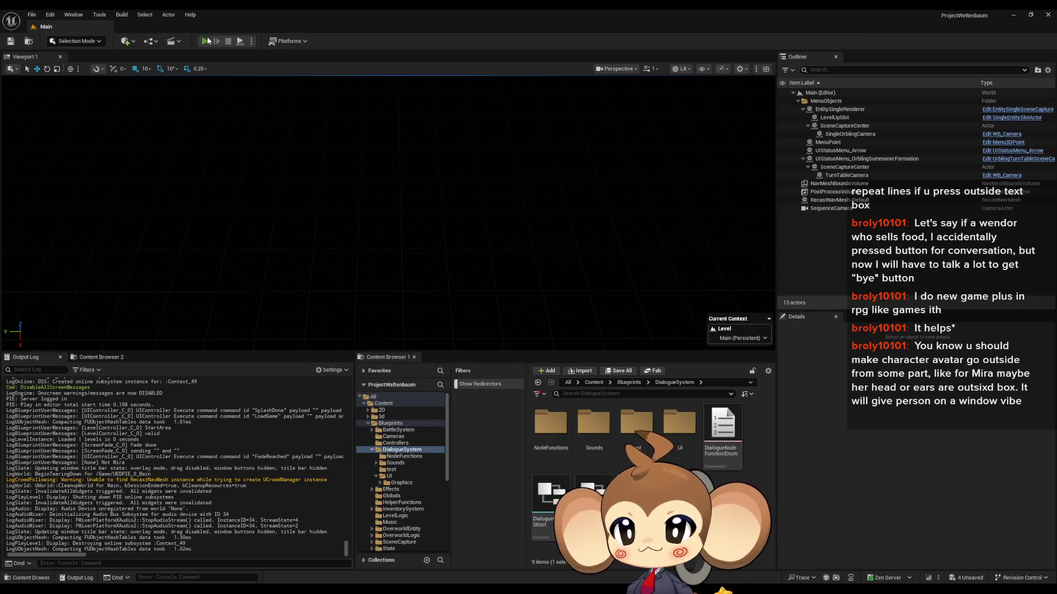
Step: Play-test the dialogue via the start menu, then stop and return to LanguageFunctionLibrary
{"action": "left_click", "coordinate": [206, 40]}
{"action": "left_click", "coordinate": [388, 276]}
{"action": "left_click", "coordinate": [138, 304]}
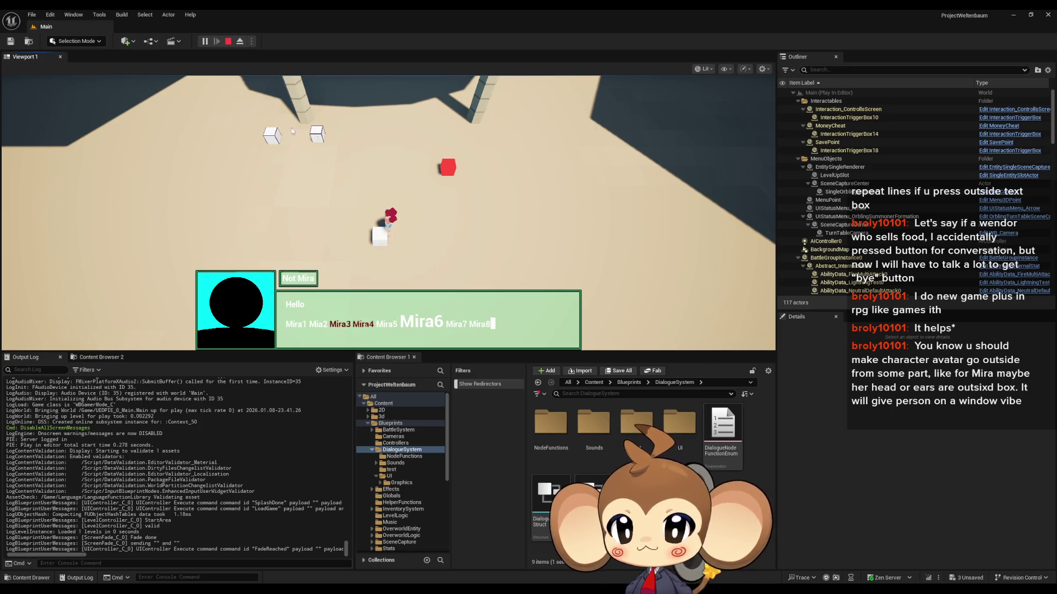
{"action": "left_click", "coordinate": [228, 40]}
{"action": "mouse_move", "coordinate": [455, 582]}
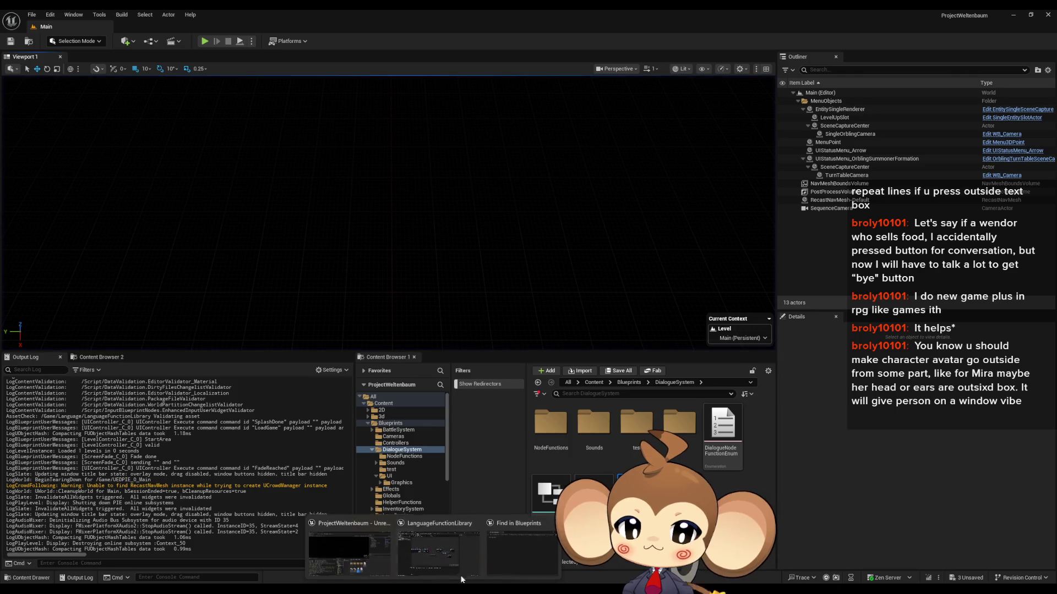
{"action": "left_click", "coordinate": [438, 553]}
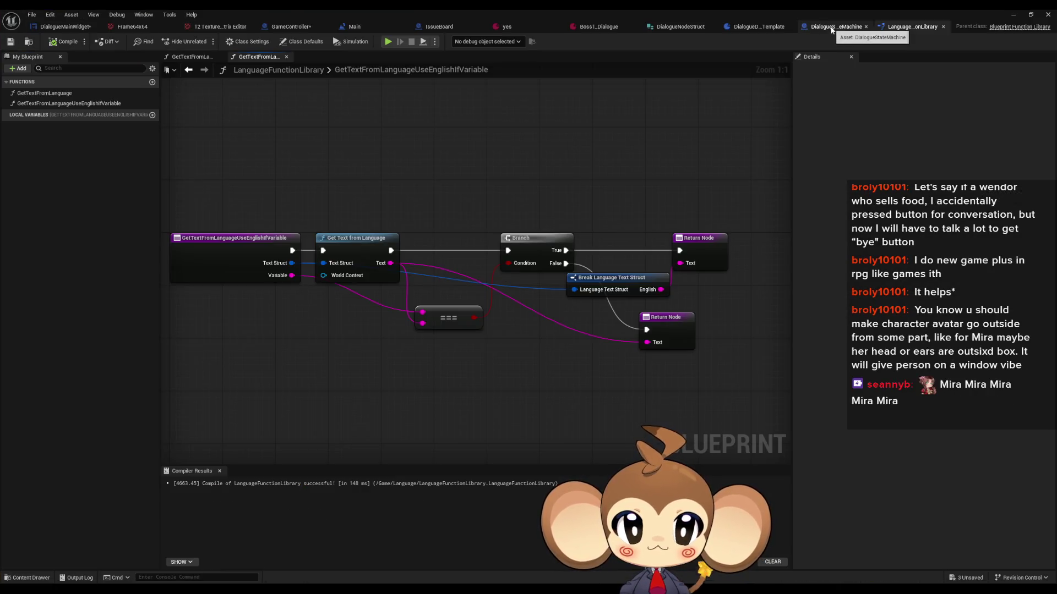
Step: Review DialogueStateMachine's ExecuteNodeID graph, then view DialogueMainWidget's AnimateDialogueText graph zoomed out
{"action": "left_click", "coordinate": [831, 30]}
{"action": "left_click", "coordinate": [913, 26]}
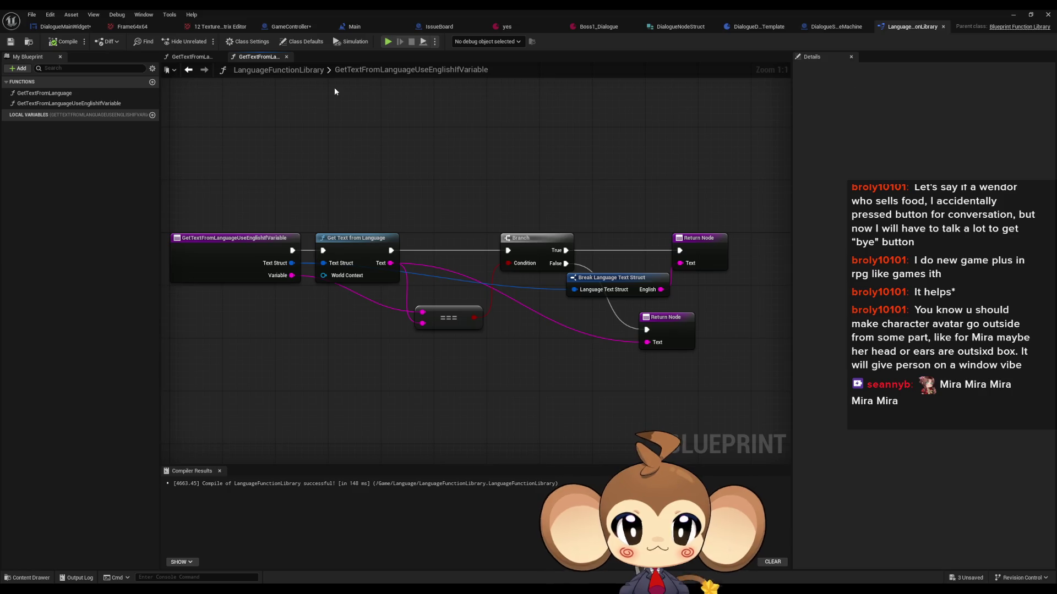
{"action": "left_click", "coordinate": [854, 29]}
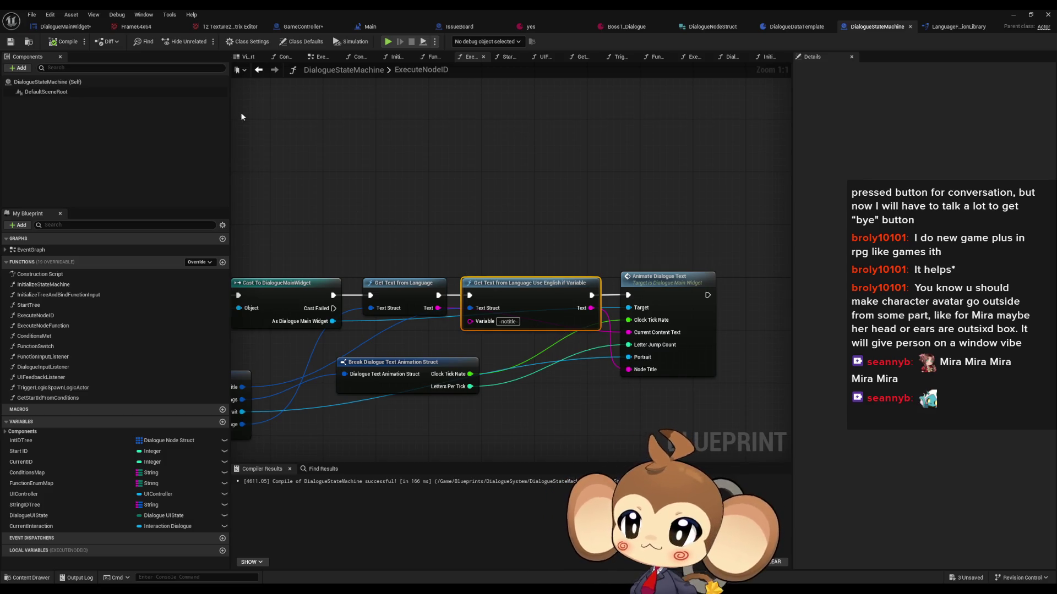
{"action": "left_click_drag", "start_coordinate": [330, 149], "coordinate": [355, 149]}
{"action": "left_click", "coordinate": [40, 29]}
{"action": "scroll", "coordinate": [457, 173], "scroll_direction": "down", "scroll_amount": 3}
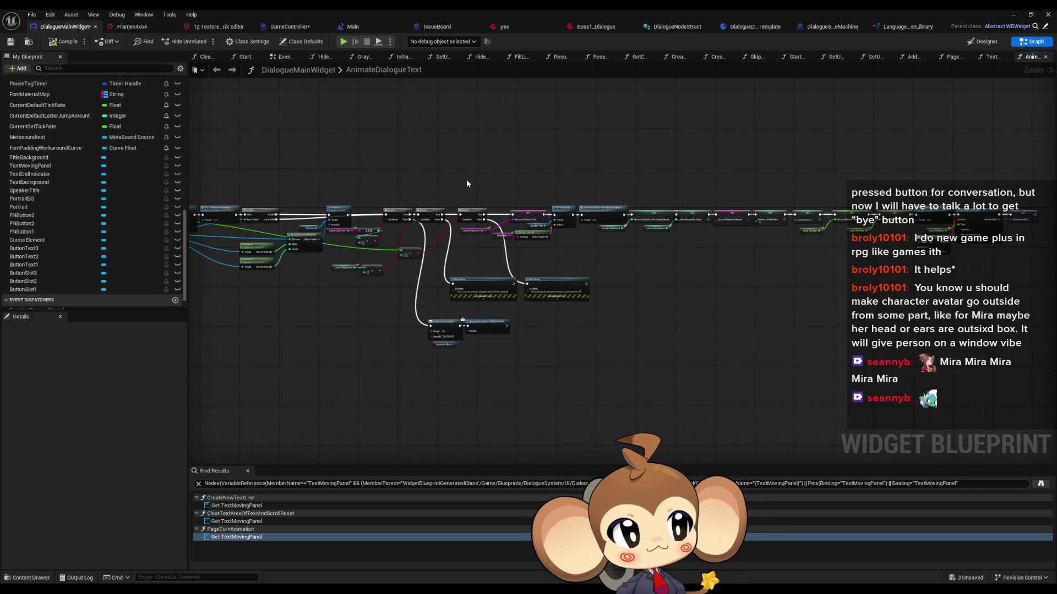
Step: Pan across the AnimateDialogueText nodes, then switch to the GameController's StartGame graph
{"action": "left_click_drag", "start_coordinate": [620, 173], "coordinate": [595, 203]}
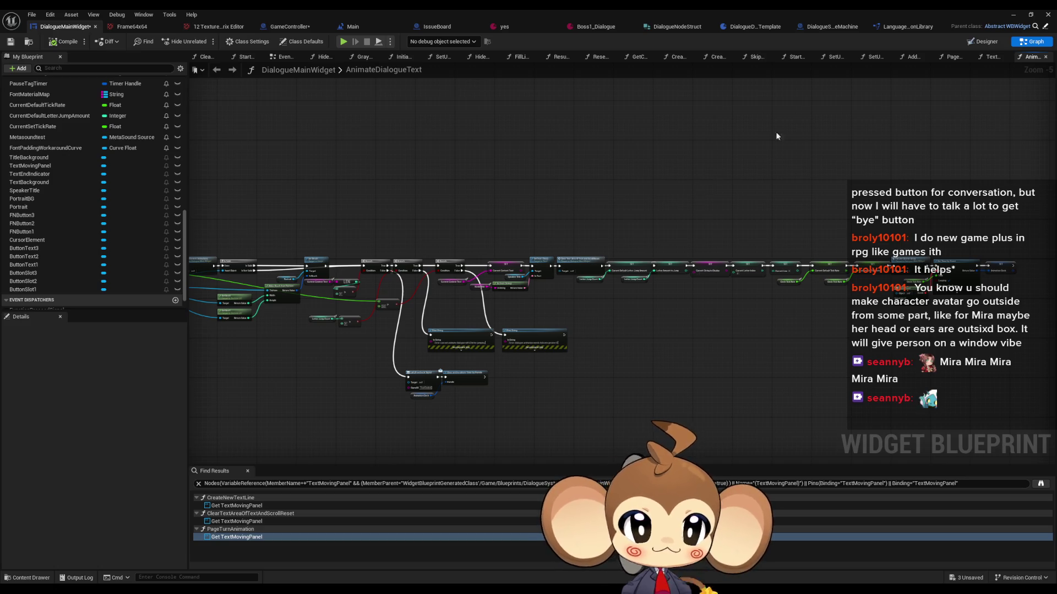
{"action": "left_click_drag", "start_coordinate": [683, 170], "coordinate": [627, 186]}
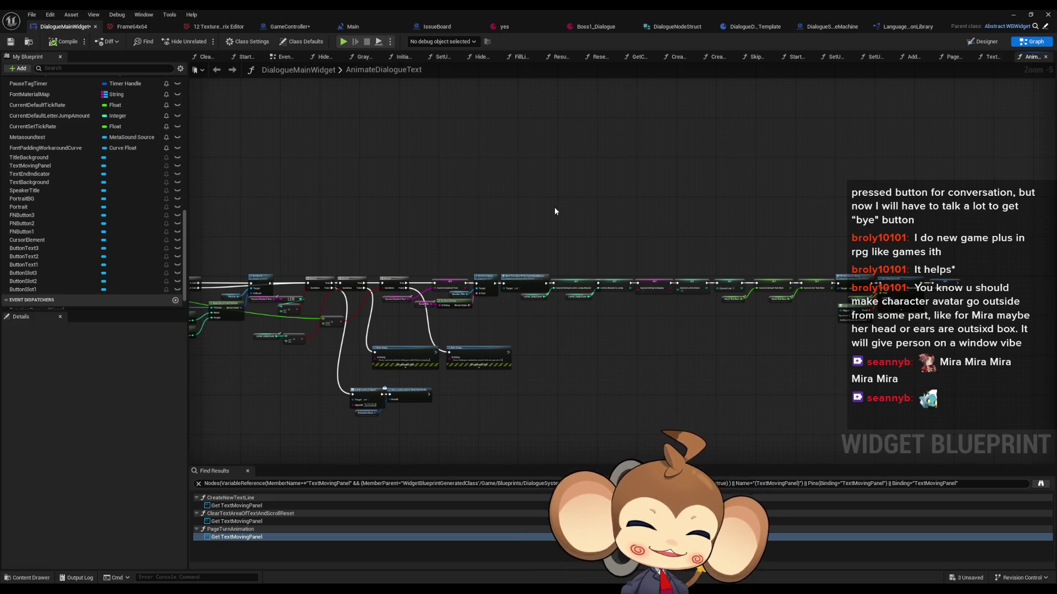
{"action": "left_click_drag", "start_coordinate": [628, 112], "coordinate": [644, 133]}
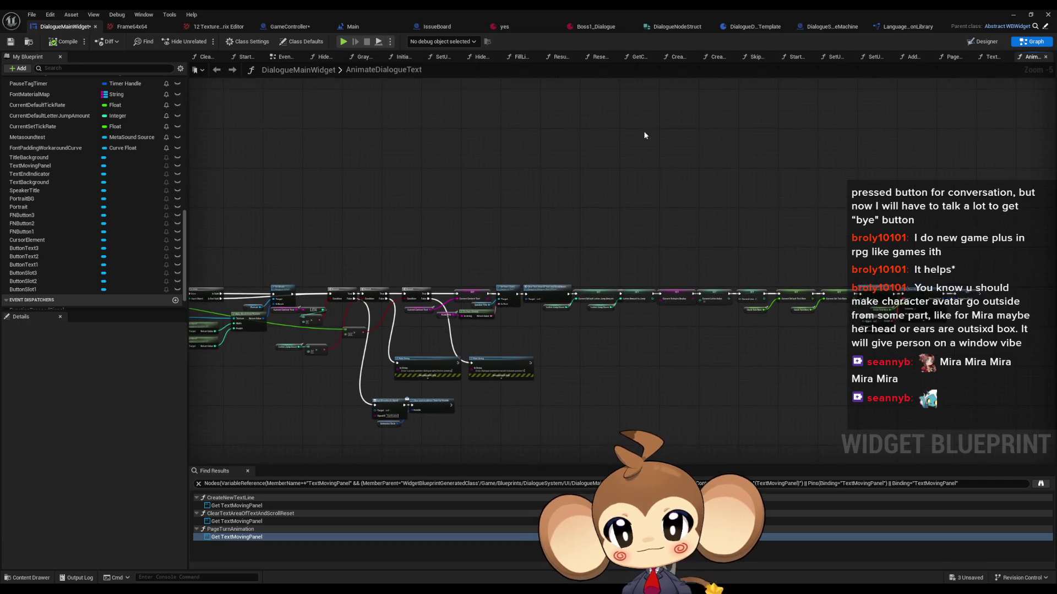
{"action": "left_click", "coordinate": [290, 26]}
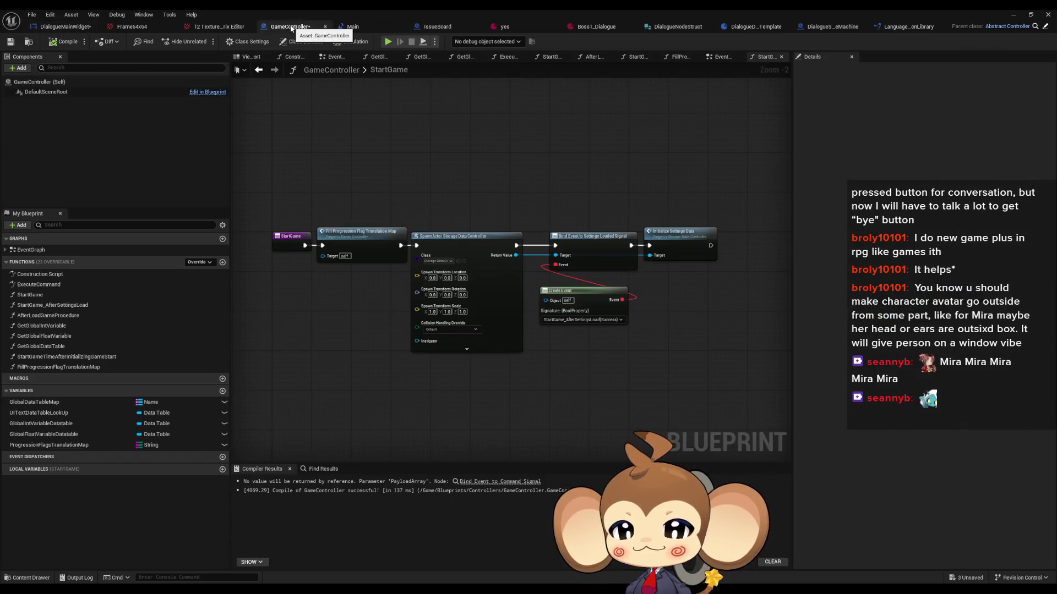
Step: Compile and save the GameController blueprint
{"action": "left_click_drag", "start_coordinate": [436, 191], "coordinate": [455, 193]}
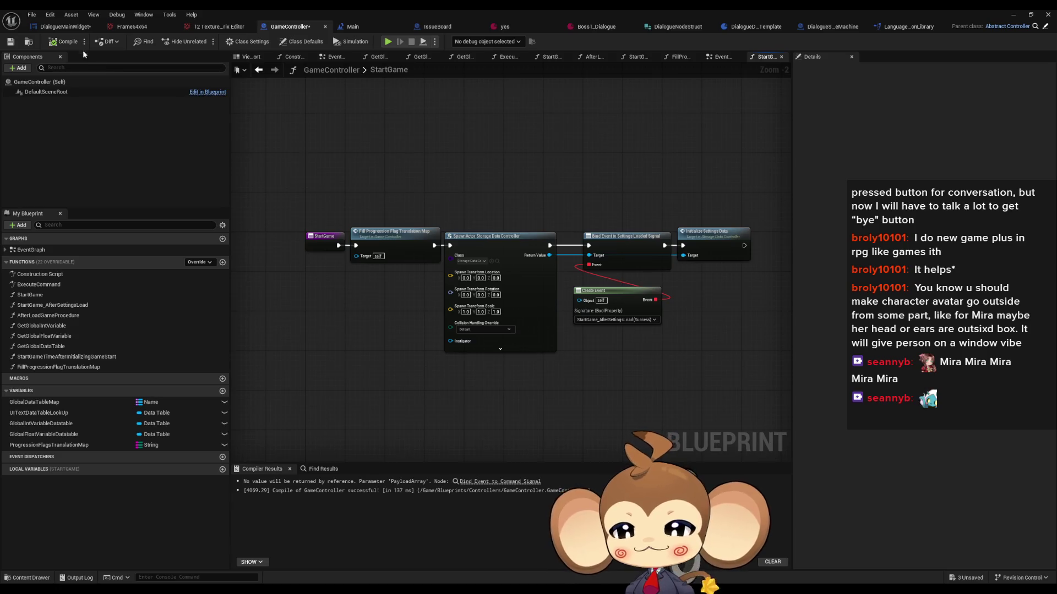
{"action": "left_click", "coordinate": [65, 42]}
{"action": "left_click", "coordinate": [10, 41]}
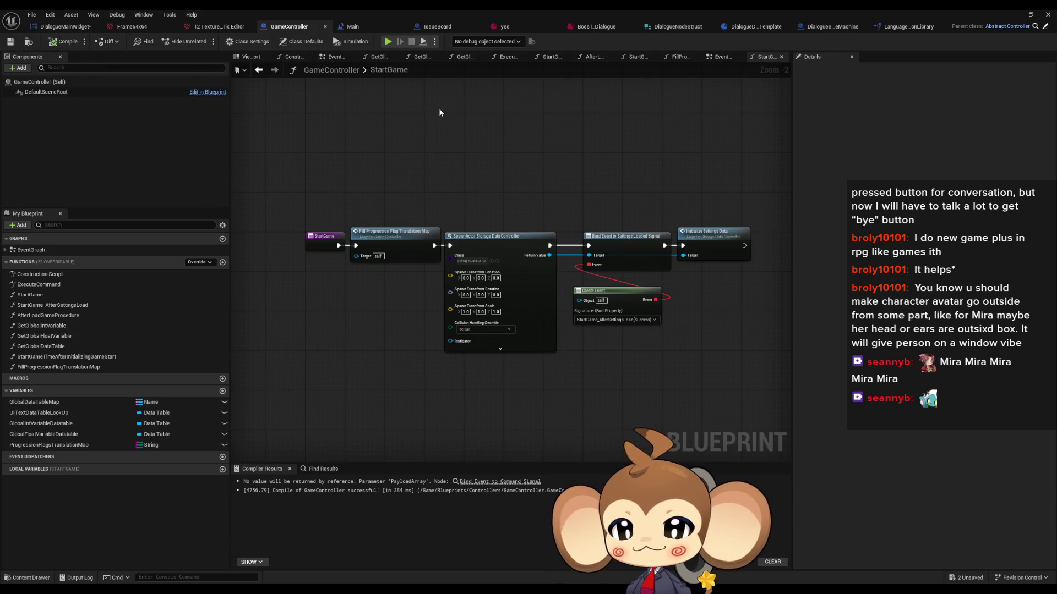
Step: Look over the IssueBoard notes and Current Board comment, then open DialogueDataTemplate
{"action": "left_click", "coordinate": [435, 27]}
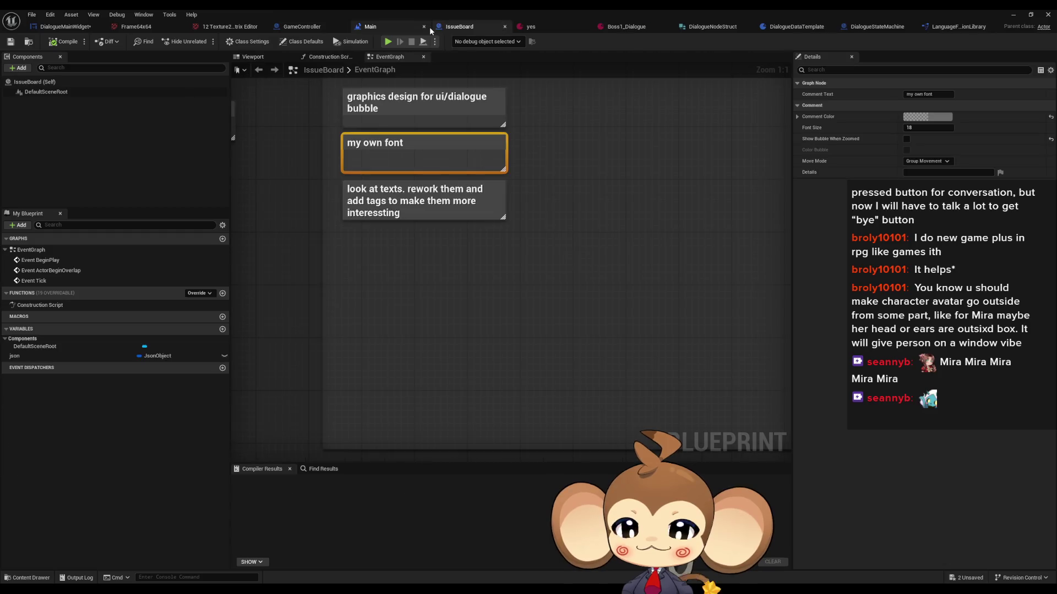
{"action": "left_click_drag", "start_coordinate": [503, 239], "coordinate": [510, 346]}
{"action": "left_click_drag", "start_coordinate": [405, 245], "coordinate": [494, 257]}
{"action": "left_click", "coordinate": [792, 26]}
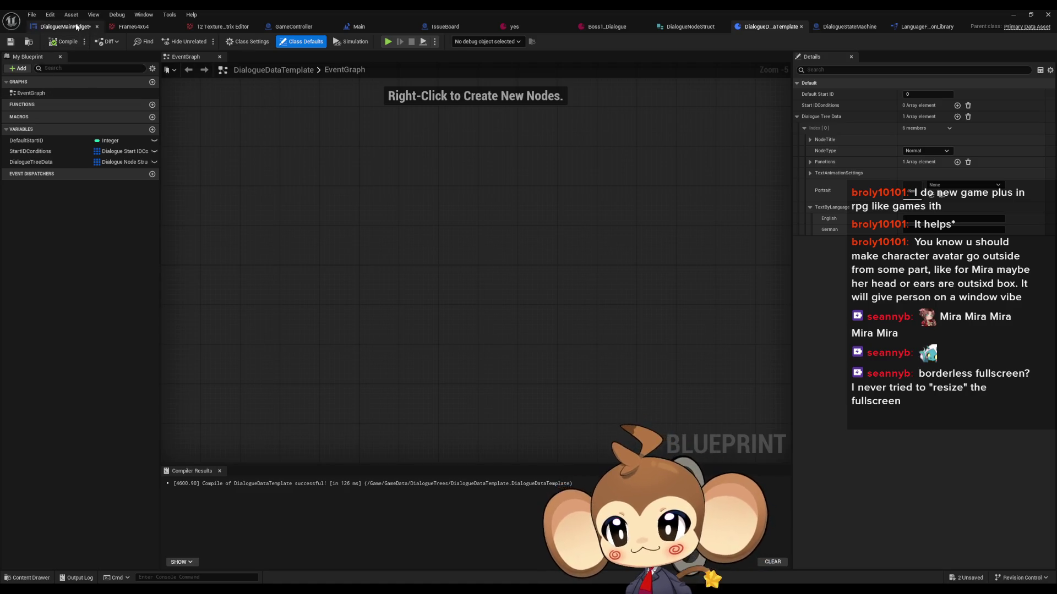
Step: Switch DialogueMainWidget to the Designer view and set the speaker title text to 'Mira'
{"action": "left_click", "coordinate": [51, 26]}
{"action": "mouse_move", "coordinate": [549, 300]}
{"action": "left_mouse_down"}
{"action": "mouse_move", "coordinate": [521, 254]}
{"action": "mouse_move", "coordinate": [534, 249]}
{"action": "left_mouse_up"}
{"action": "left_click", "coordinate": [986, 42]}
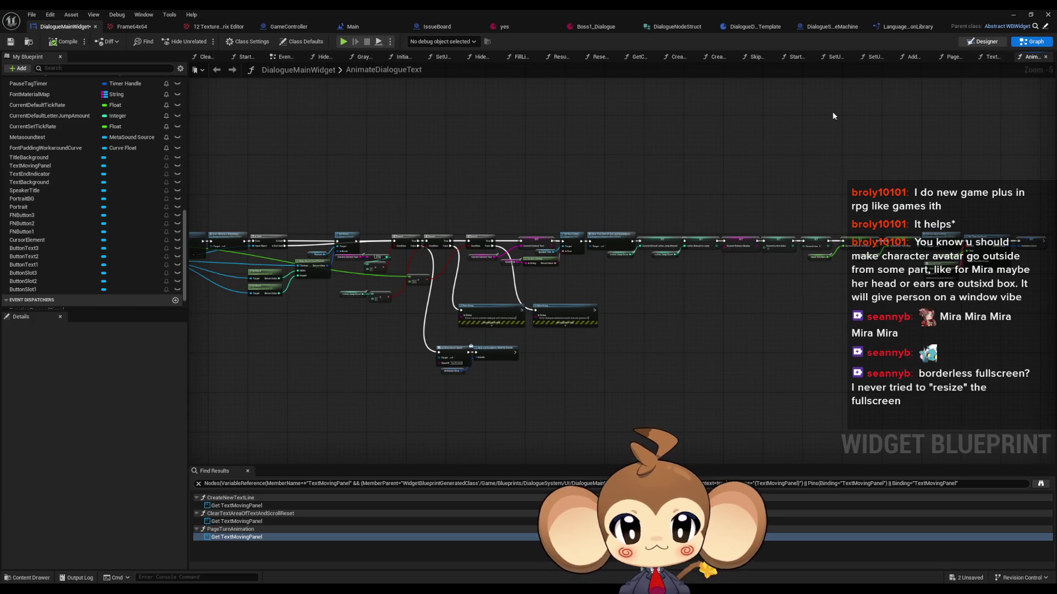
{"action": "scroll", "coordinate": [385, 286], "scroll_direction": "up", "scroll_amount": 5}
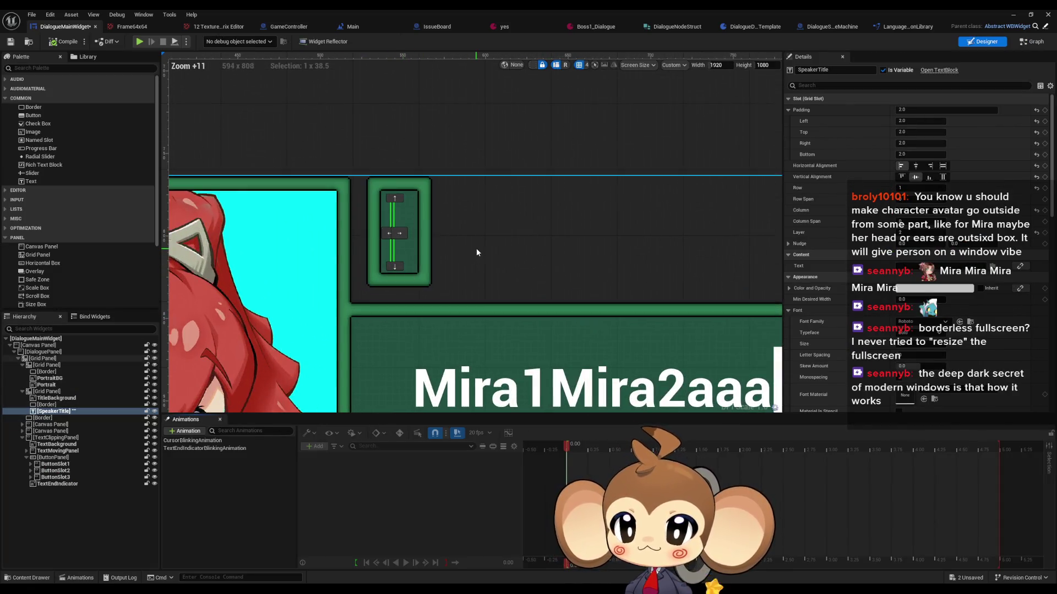
{"action": "scroll", "coordinate": [485, 238], "scroll_direction": "up", "scroll_amount": 1}
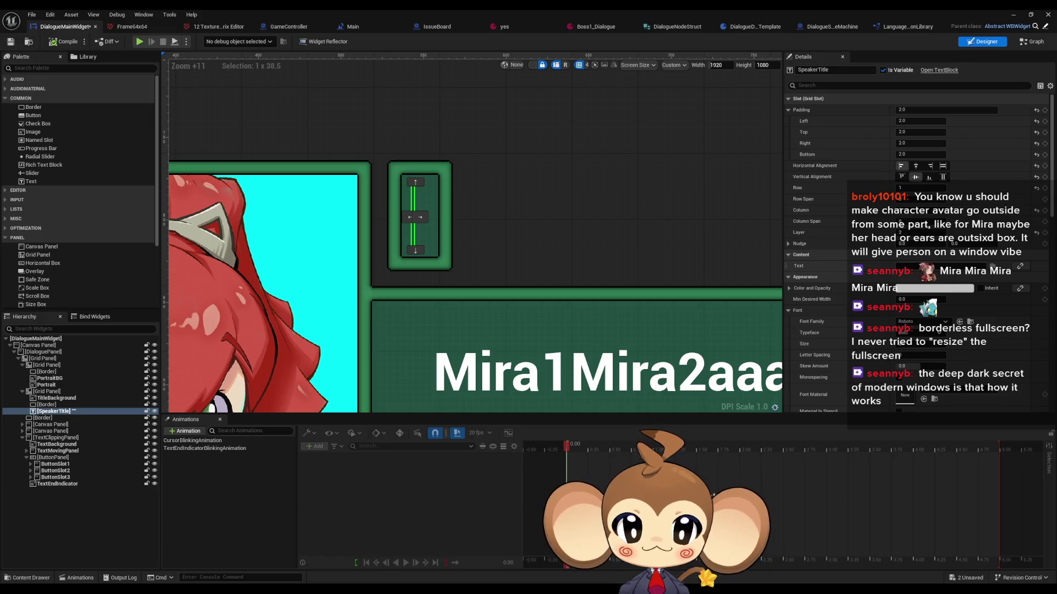
{"action": "type", "text": "Mira"}
{"action": "key", "text": "Return"}
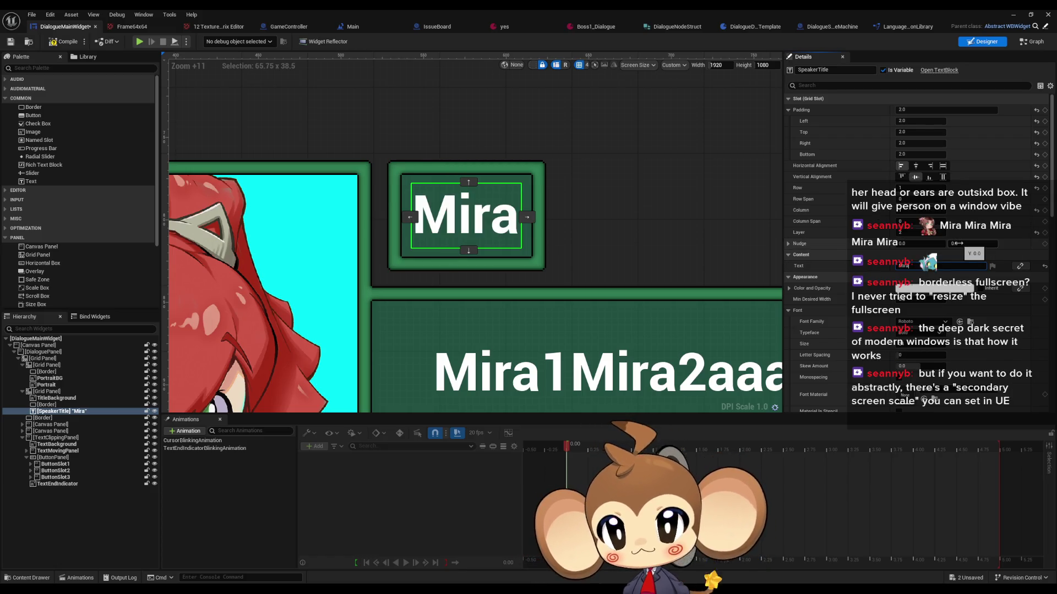
Step: Give the Mira speaker title a left padding of 5 and check the result
{"action": "left_click", "coordinate": [622, 160]}
{"action": "scroll", "coordinate": [621, 145], "scroll_direction": "down", "scroll_amount": 13}
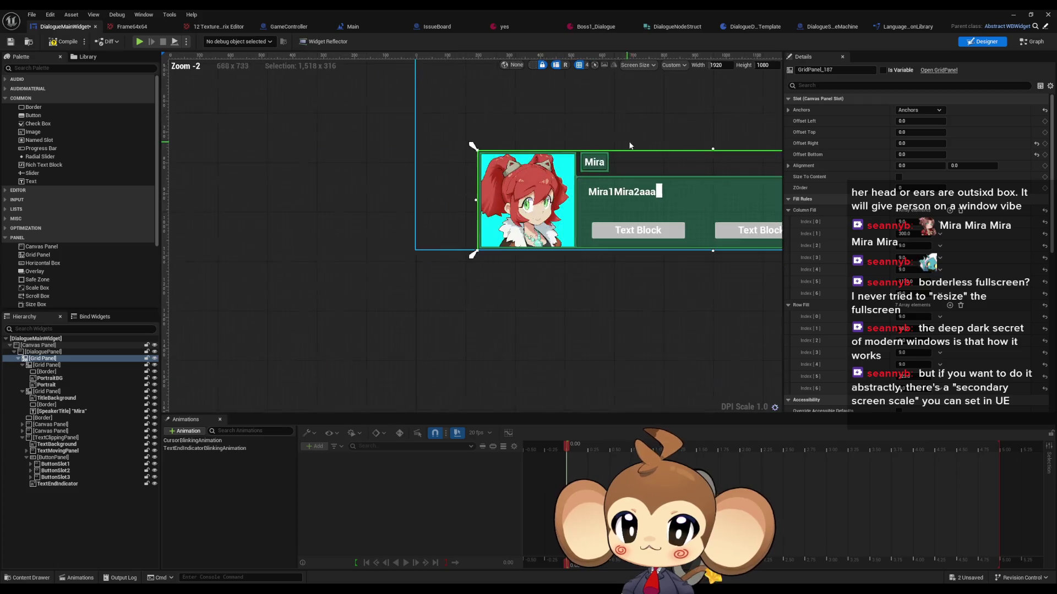
{"action": "left_click", "coordinate": [498, 196]}
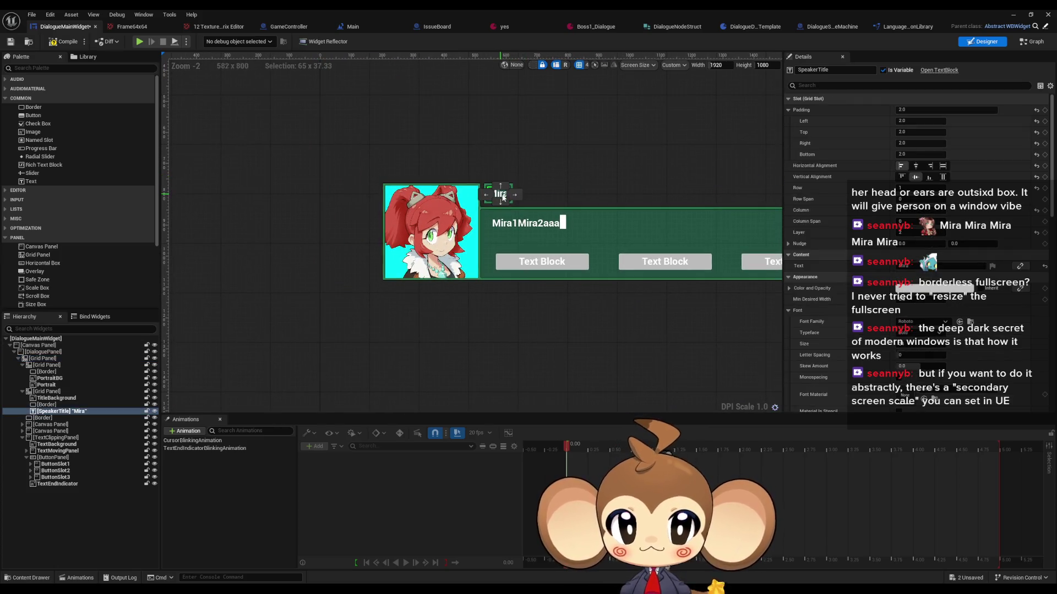
{"action": "left_click", "coordinate": [912, 121]}
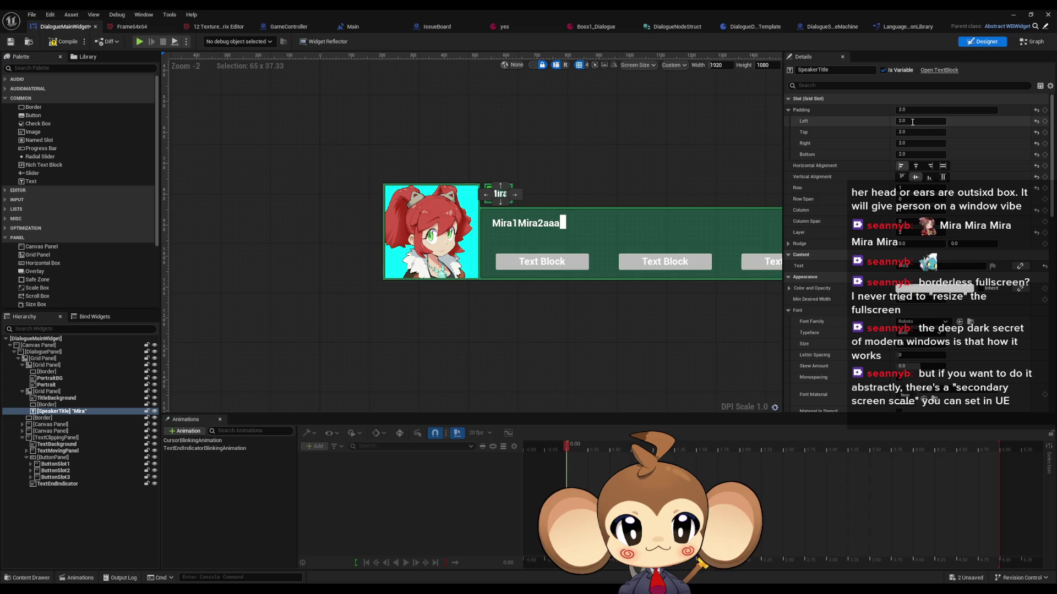
{"action": "type", "text": "5"}
{"action": "key", "text": "Return"}
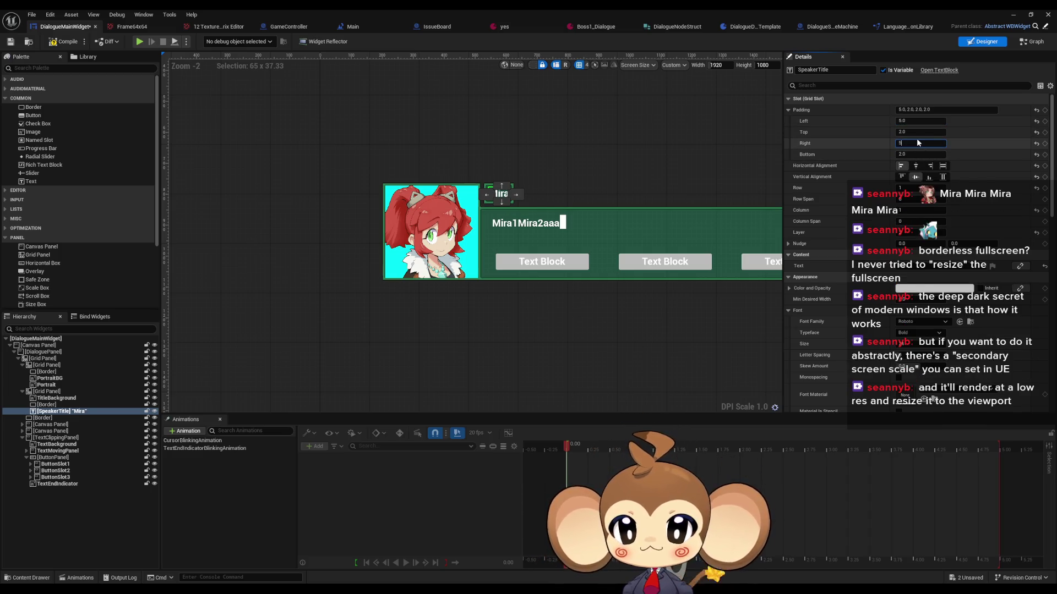
{"action": "type", "text": "5"}
{"action": "left_click", "coordinate": [632, 168]}
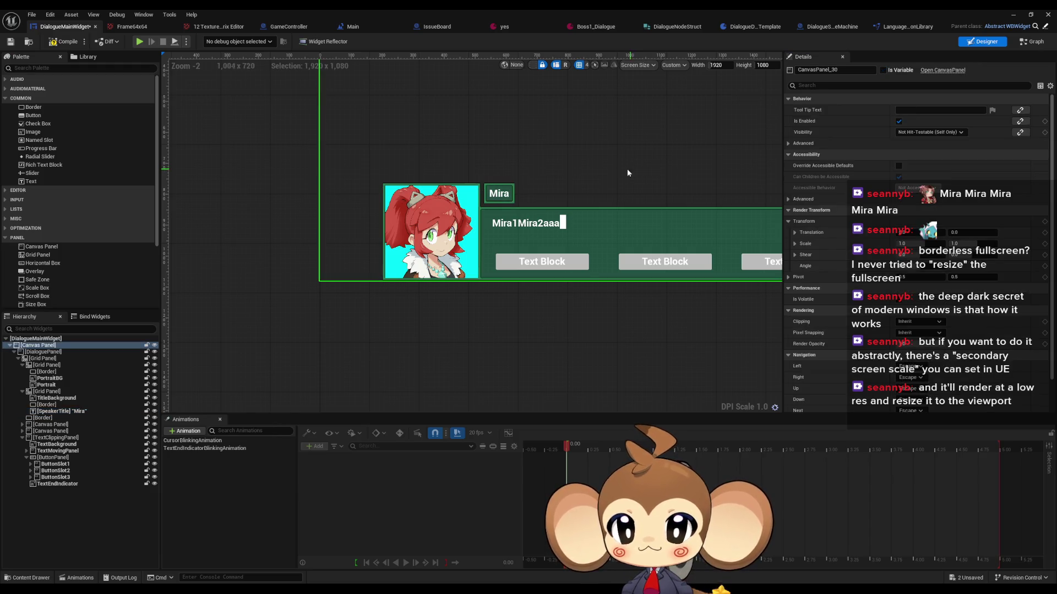
{"action": "scroll", "coordinate": [605, 171], "scroll_direction": "up", "scroll_amount": 1}
{"action": "scroll", "coordinate": [523, 183], "scroll_direction": "up", "scroll_amount": 2}
{"action": "scroll", "coordinate": [538, 188], "scroll_direction": "down", "scroll_amount": 5}
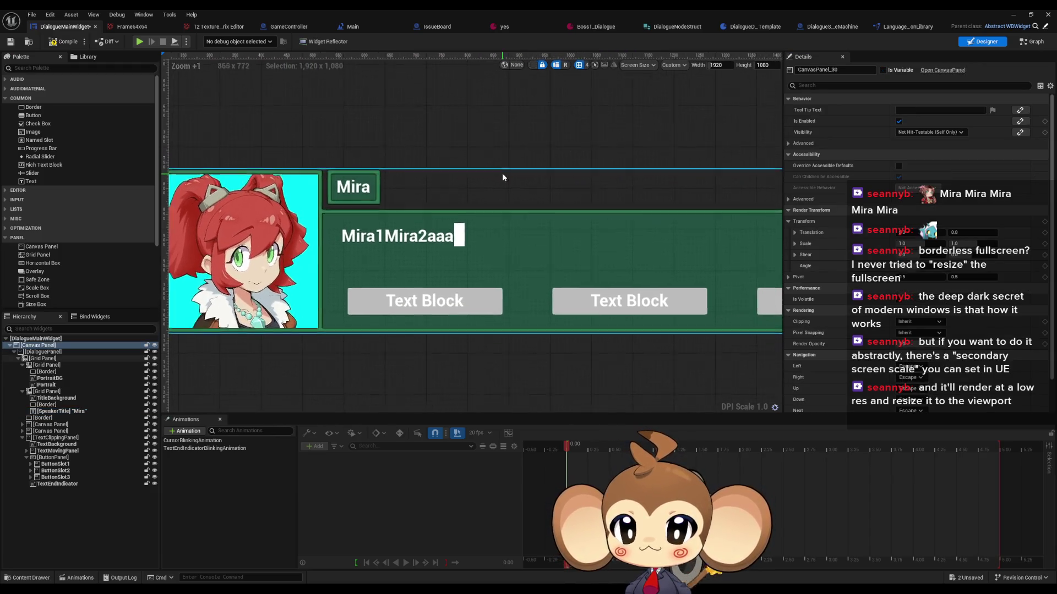
{"action": "scroll", "coordinate": [569, 216], "scroll_direction": "up", "scroll_amount": 2}
{"action": "mouse_move", "coordinate": [569, 216]}
{"action": "left_mouse_down"}
{"action": "mouse_move", "coordinate": [619, 276]}
{"action": "mouse_move", "coordinate": [614, 268]}
{"action": "left_mouse_up"}
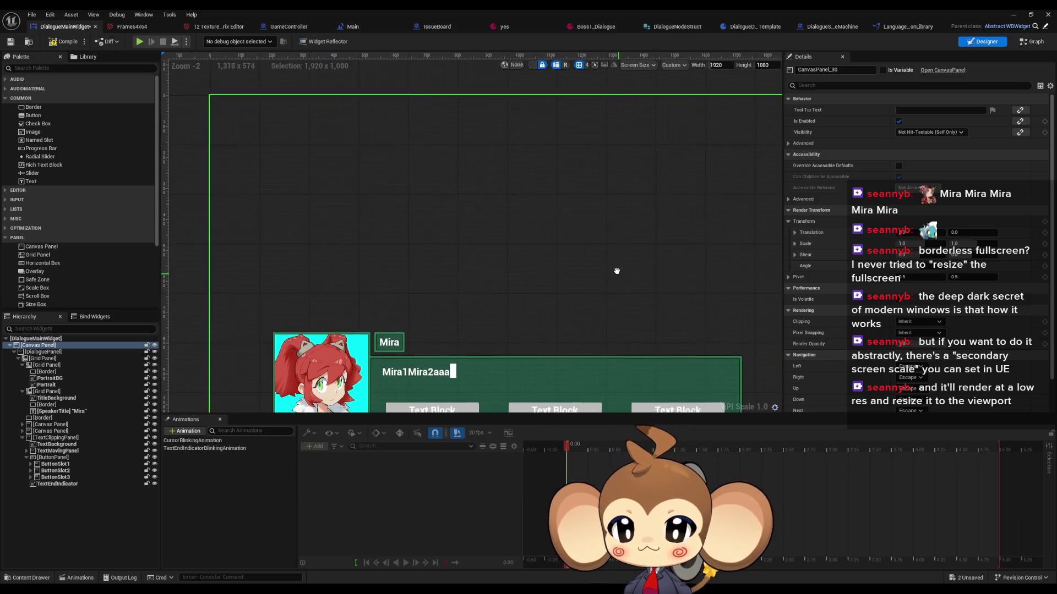
Step: Set the speaker title's left and right padding to 8
{"action": "left_click", "coordinate": [397, 338]}
{"action": "left_click", "coordinate": [920, 120]}
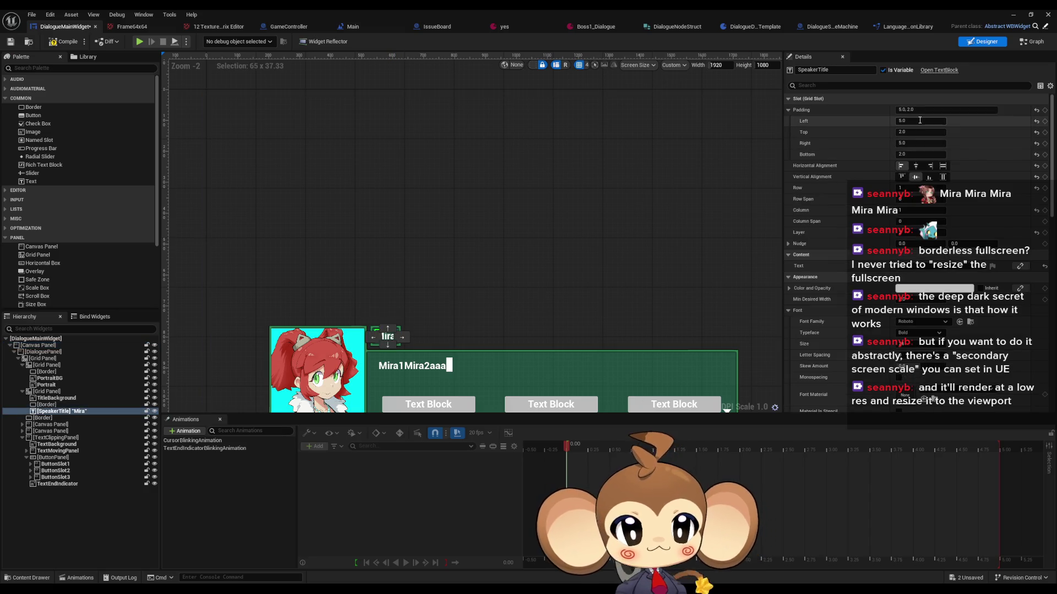
{"action": "type", "text": "8"}
{"action": "key", "text": "Return"}
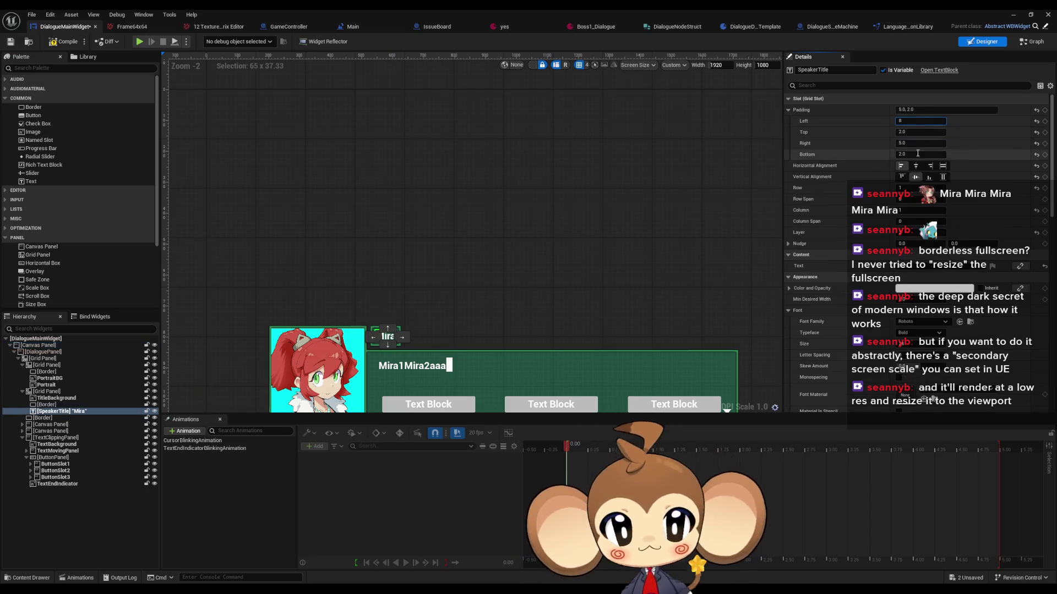
{"action": "left_click", "coordinate": [935, 142]}
{"action": "type", "text": "8"}
{"action": "key", "text": "Return"}
{"action": "left_click", "coordinate": [404, 169]}
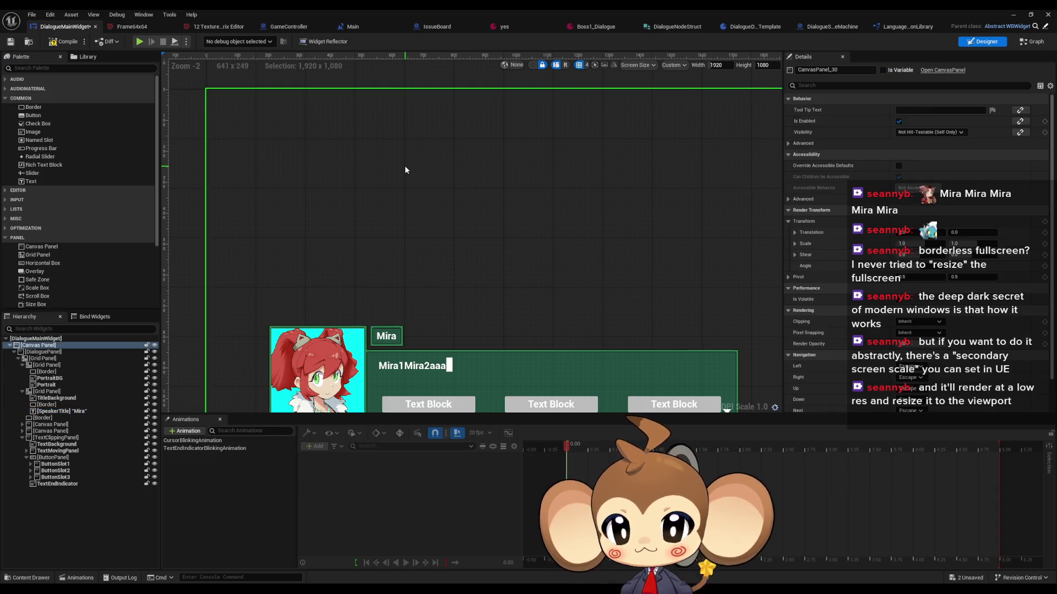
Step: Empty the speaker title's text and save the dialogue widget
{"action": "left_click", "coordinate": [387, 336]}
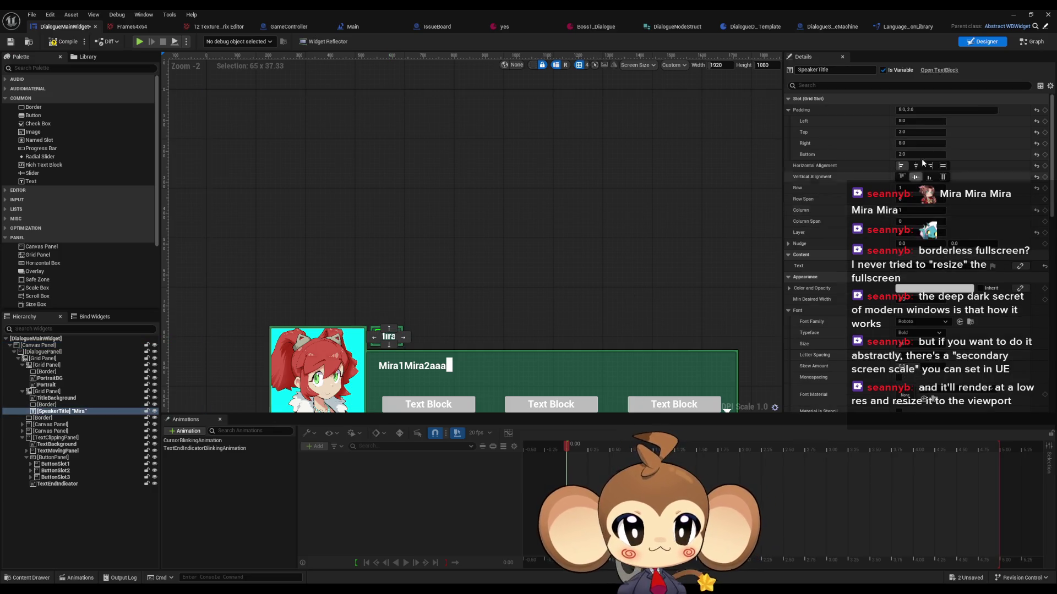
{"action": "left_click", "coordinate": [903, 266]}
{"action": "key", "text": "BackSpace"}
{"action": "key", "text": "Return"}
{"action": "key", "text": "ctrl+s"}
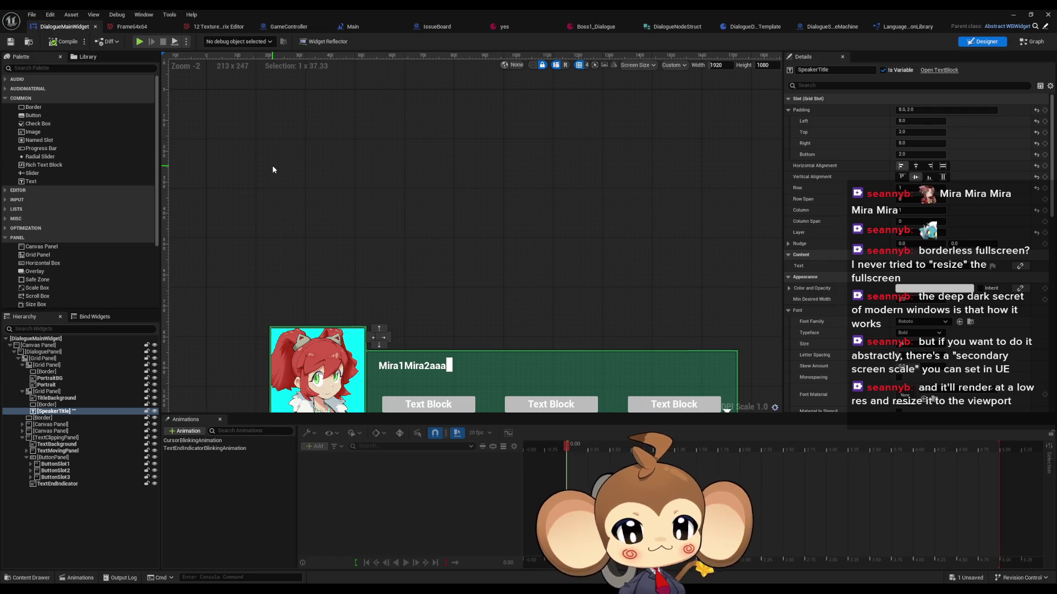
Step: Compile the dialogue widget, start play, and load the saved game
{"action": "left_click", "coordinate": [61, 42]}
{"action": "left_click", "coordinate": [1013, 15]}
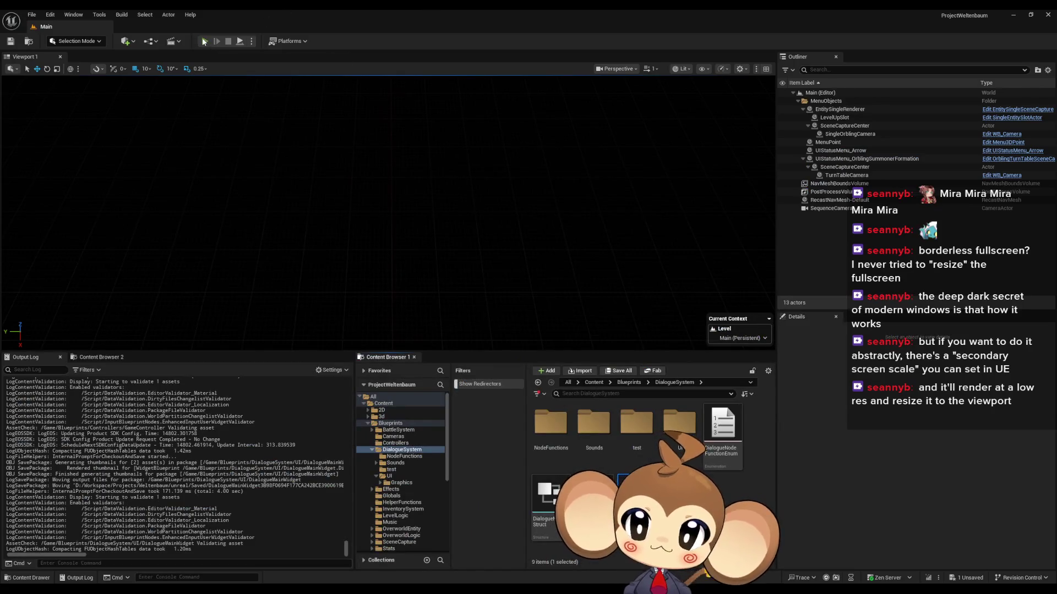
{"action": "key", "text": "Return"}
{"action": "left_click", "coordinate": [133, 302]}
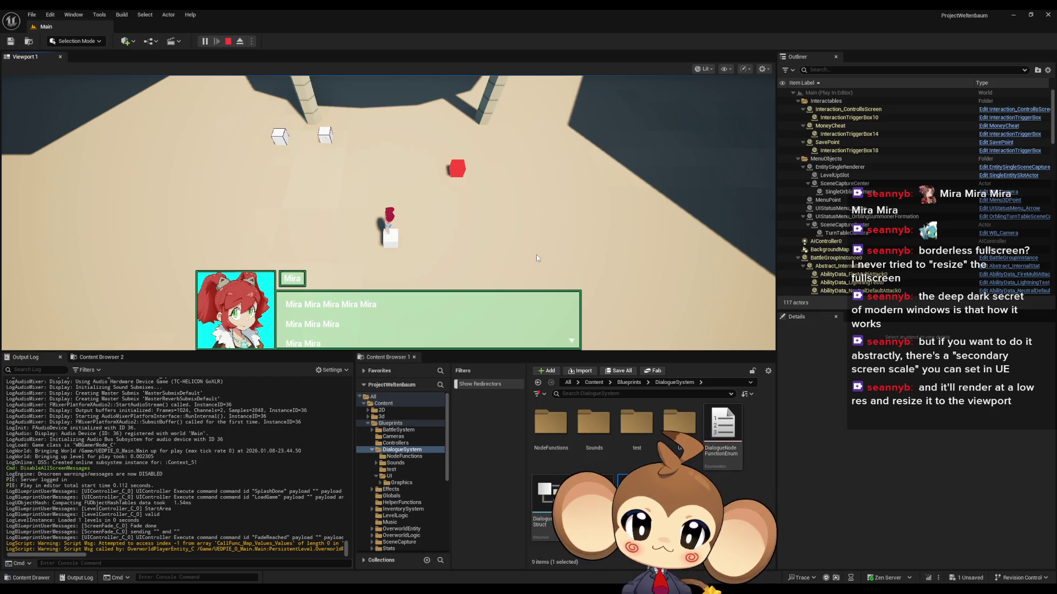
Step: Advance the dialogue, choosing Option 1, until Mira's lines appear
{"action": "key", "text": "space"}
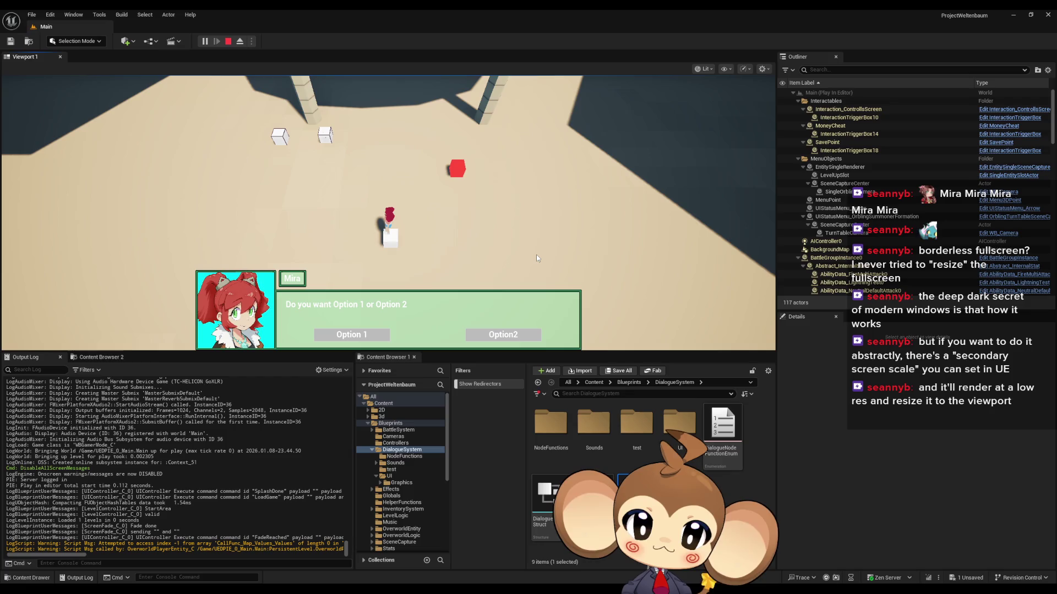
{"action": "left_click", "coordinate": [351, 335]}
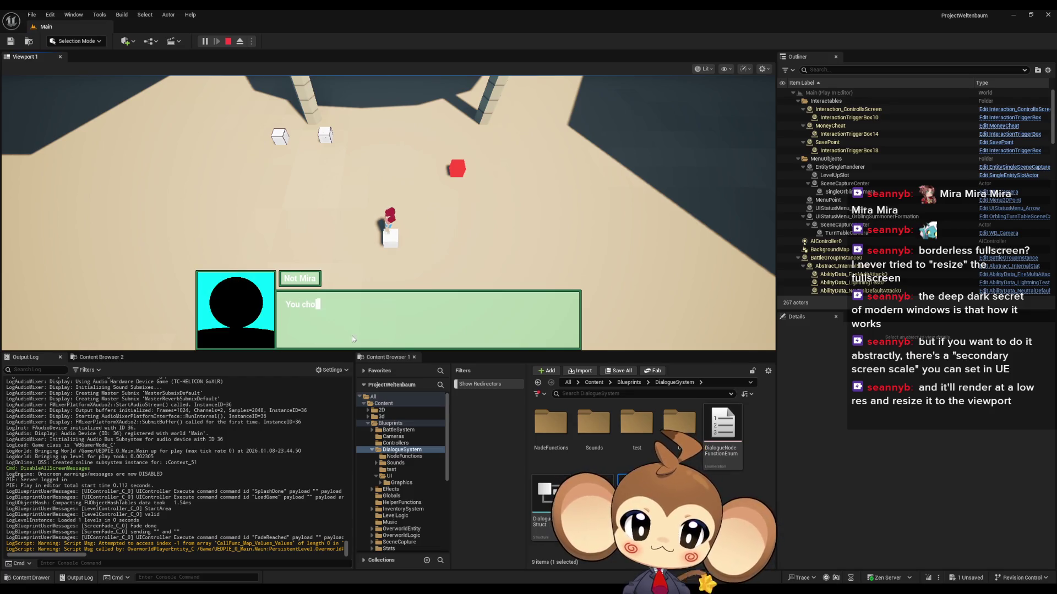
{"action": "key", "text": "space"}
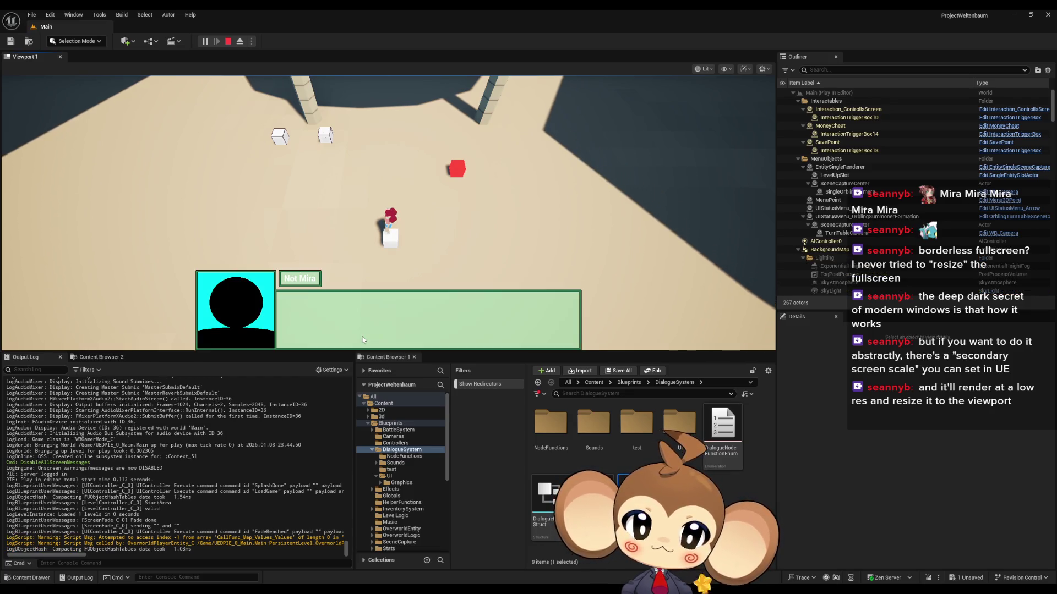
{"action": "key", "text": "space"}
{"action": "key", "text": "space"}
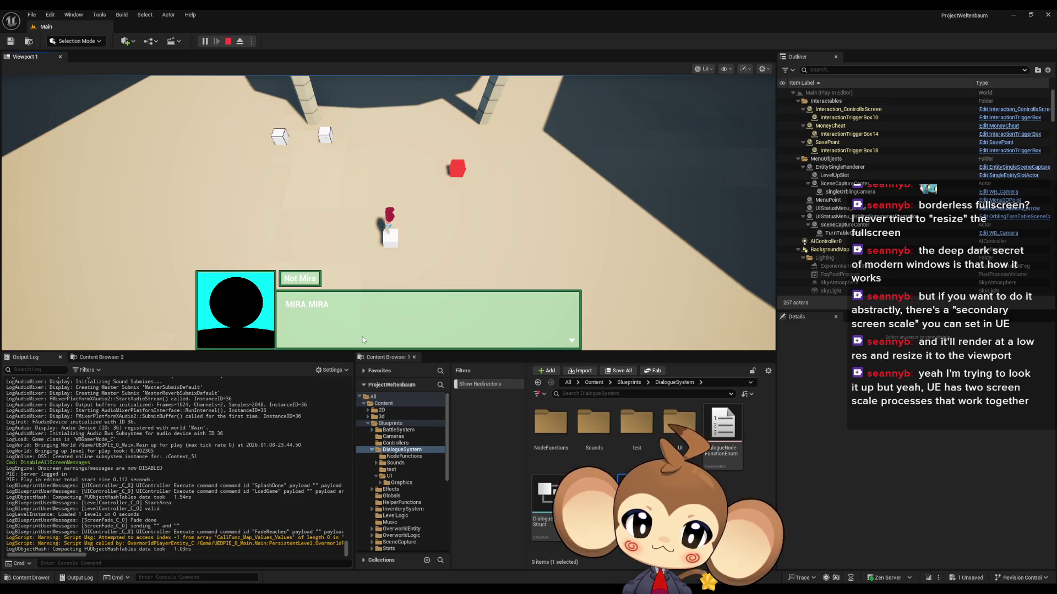
{"action": "key", "text": "space"}
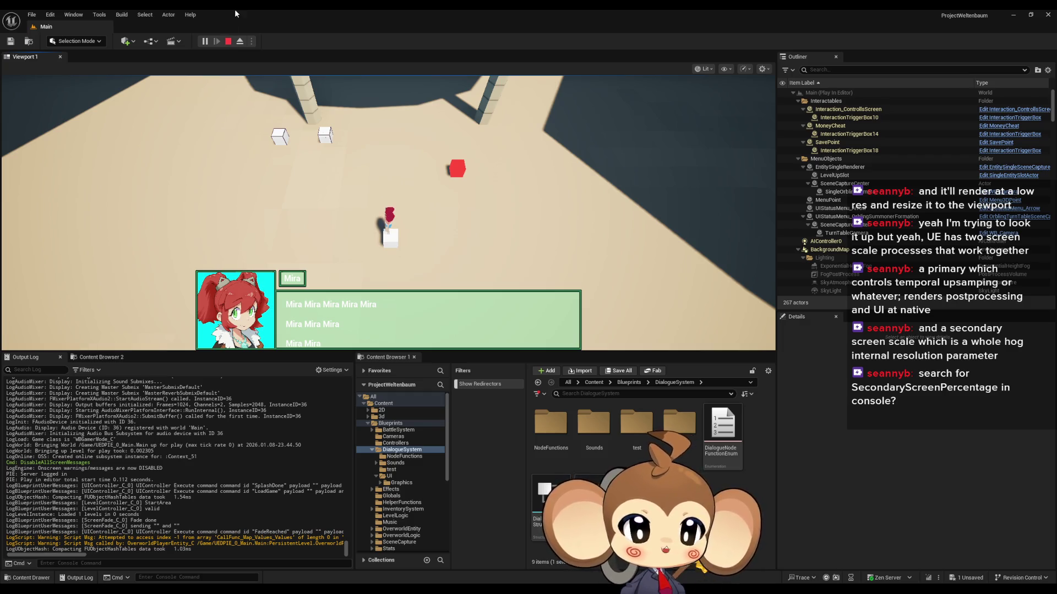
Step: Query the current r.SecondaryScreenPercentage.GameViewport value in the console
{"action": "left_click", "coordinate": [130, 566]}
{"action": "type", "text": "se"}
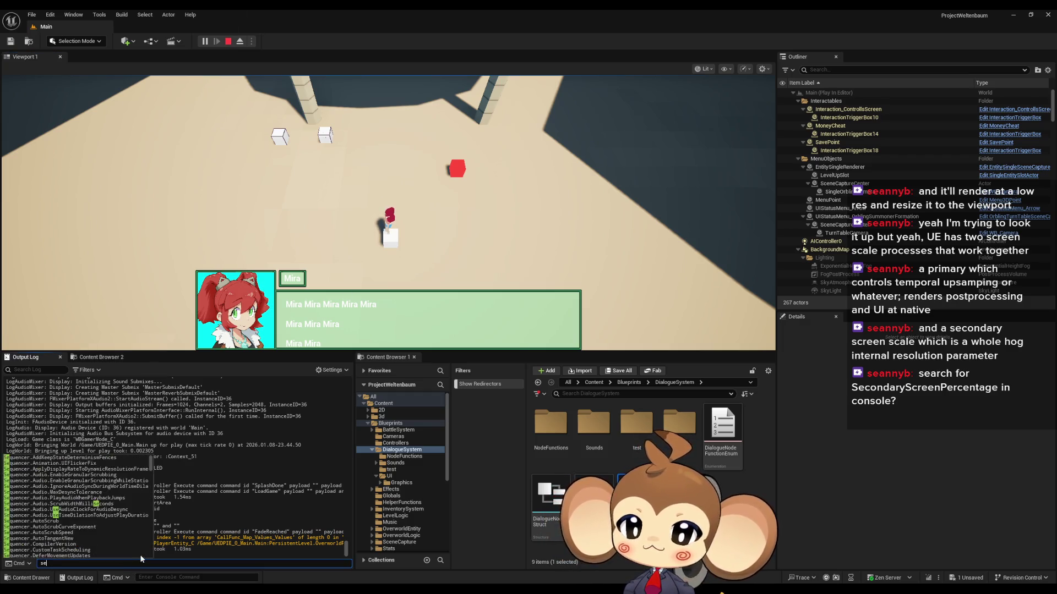
{"action": "type", "text": "condar"}
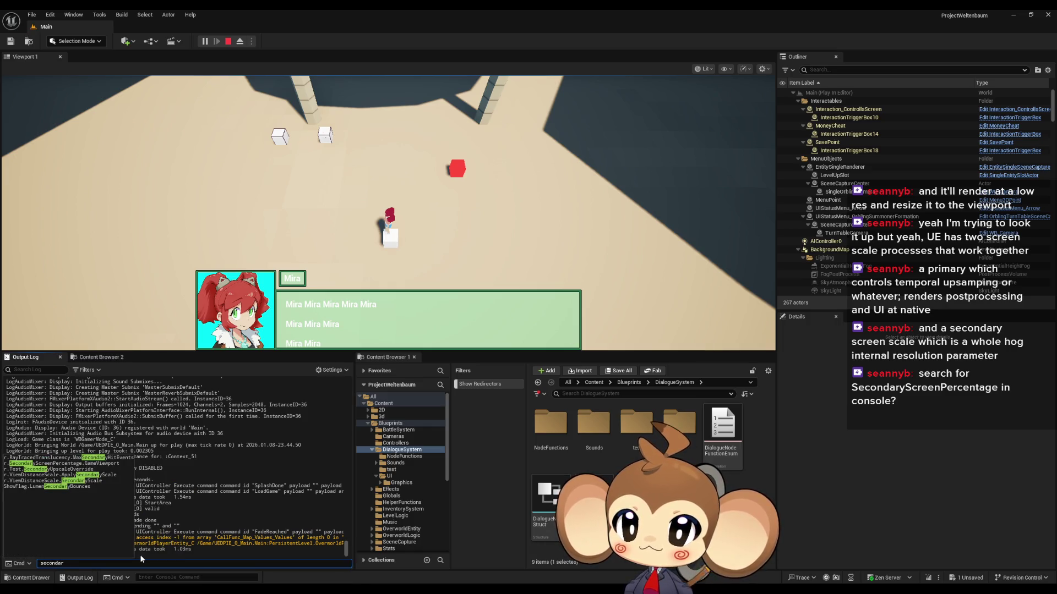
{"action": "type", "text": "y s"}
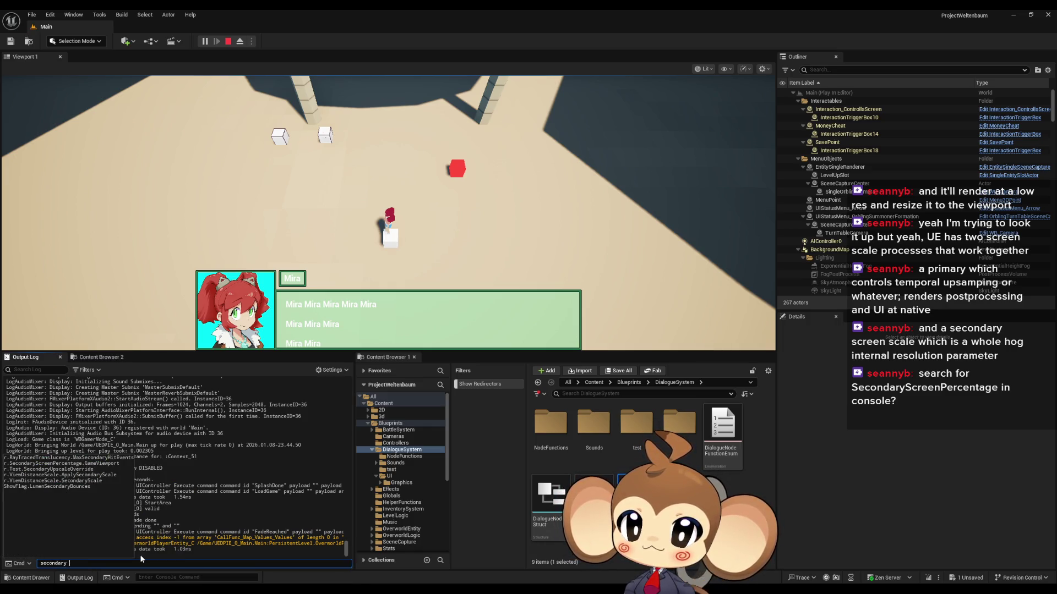
{"action": "key", "text": "BackSpace"}
{"action": "type", "text": "sc"}
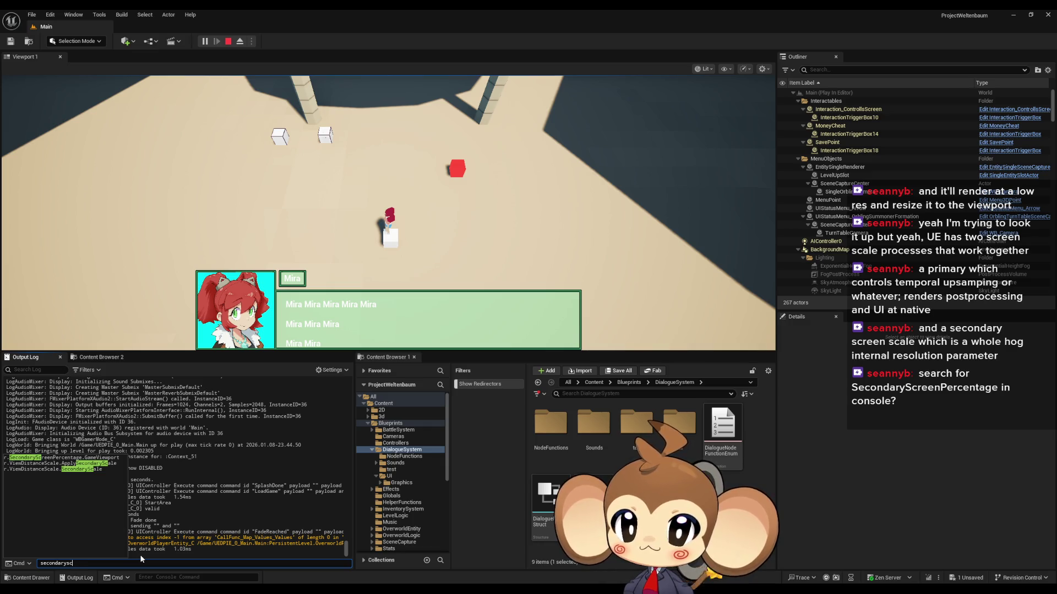
{"action": "key", "text": "Tab"}
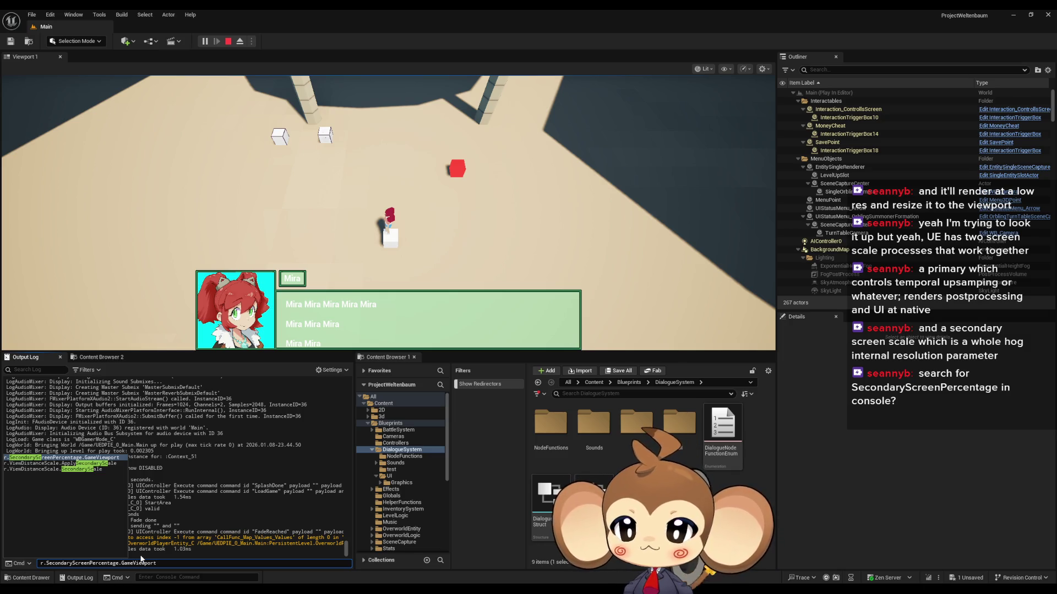
{"action": "key", "text": "Return"}
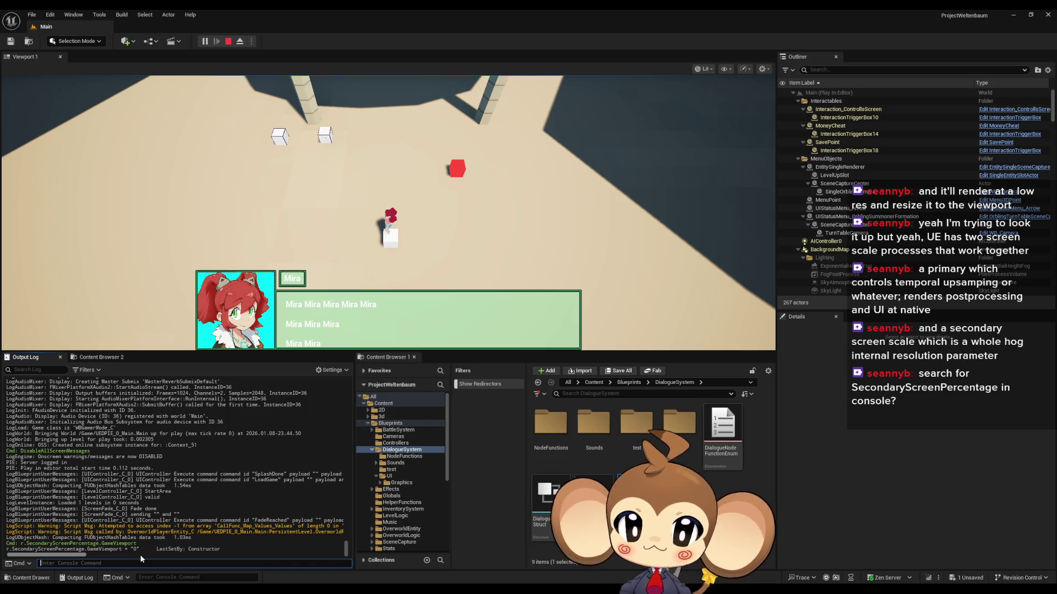
Step: Set r.SecondaryScreenPercentage.GameViewport to 66 and view the game fullscreen
{"action": "key", "text": "Up"}
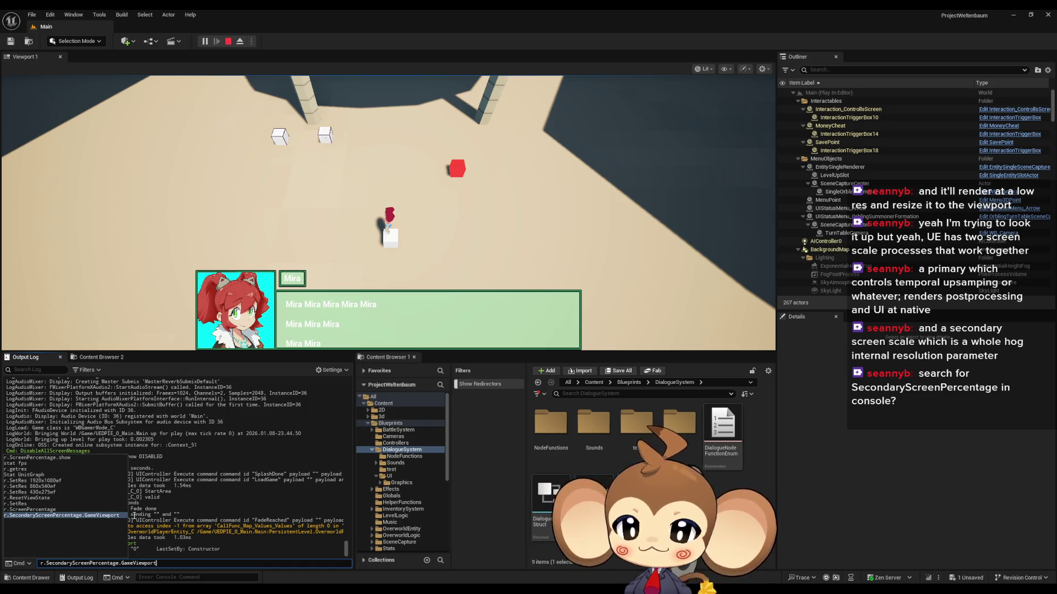
{"action": "key", "text": "Tab"}
{"action": "type", "text": "0"}
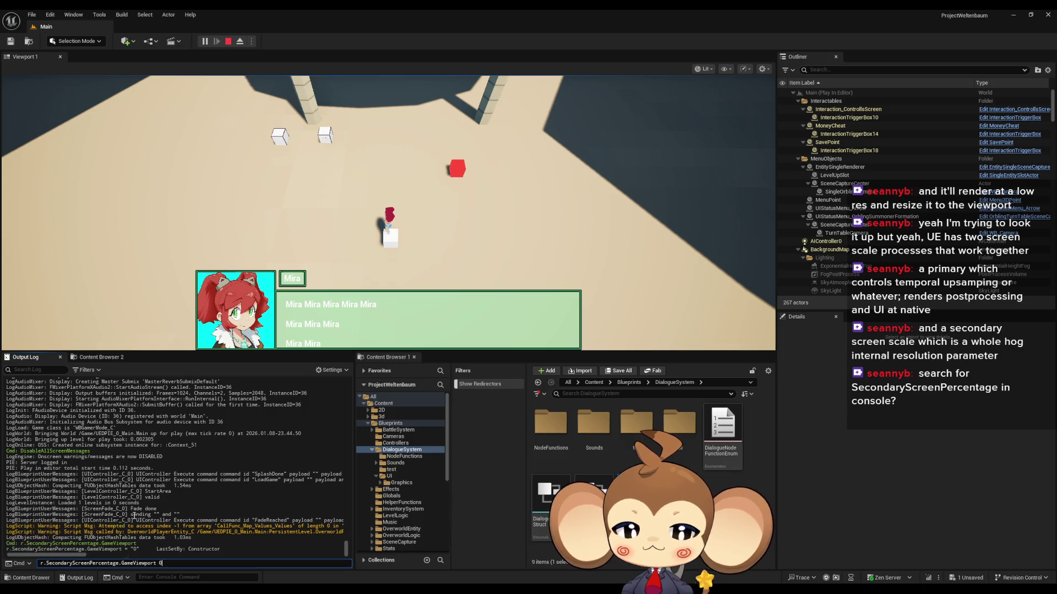
{"action": "key", "text": "BackSpace"}
{"action": "type", "text": "66"}
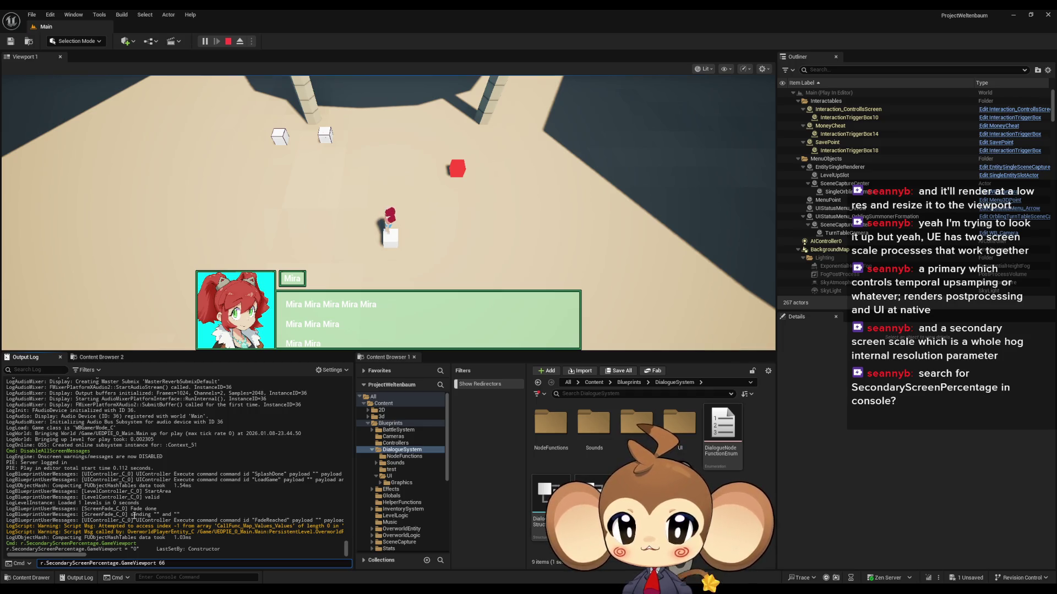
{"action": "key", "text": "Return"}
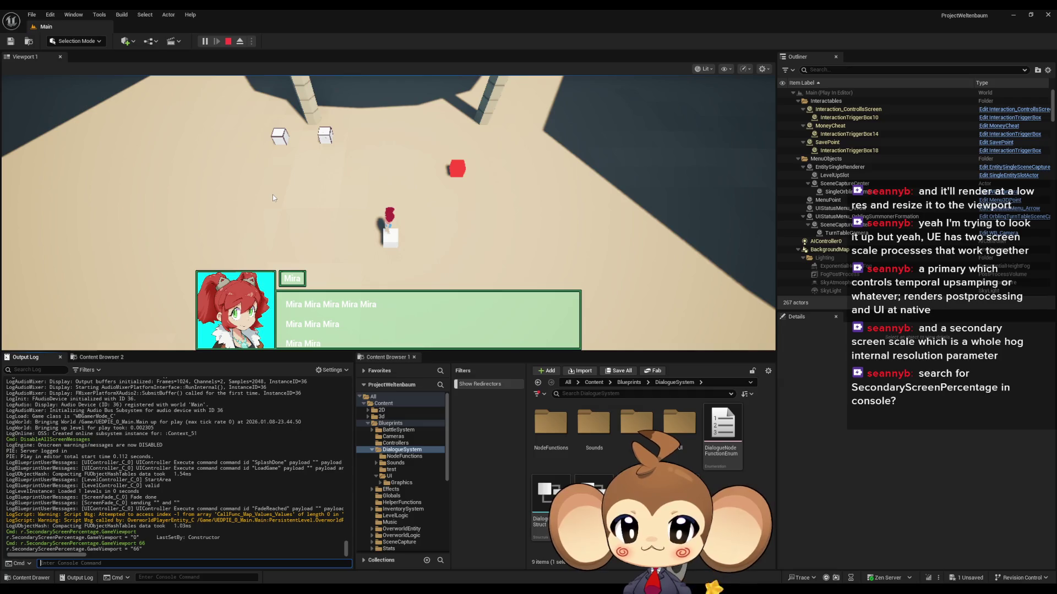
{"action": "key", "text": "F11"}
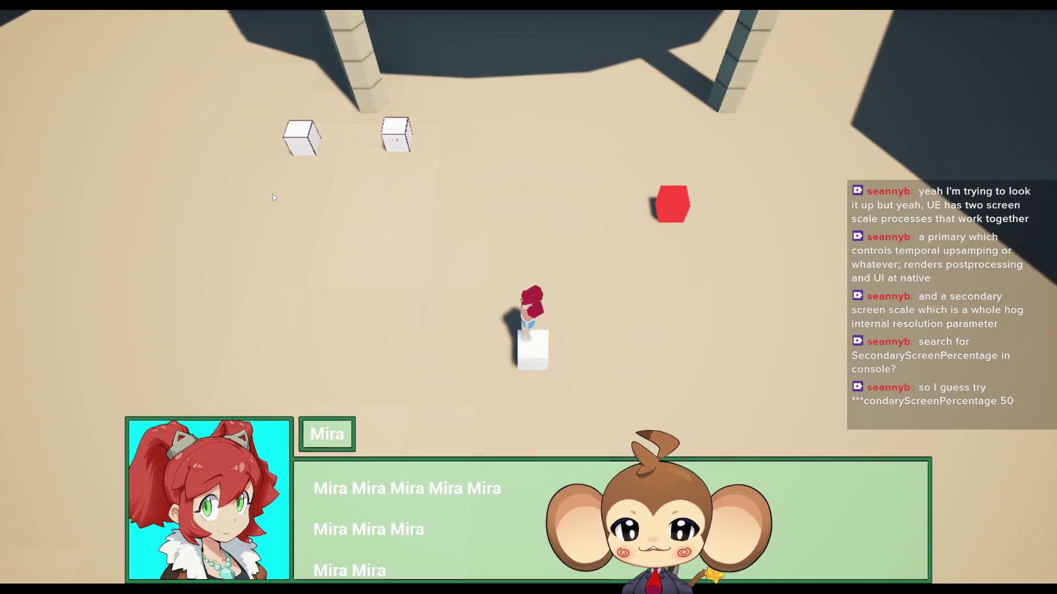
Step: Leave fullscreen and set r.SecondaryScreenPercentage.GameViewport to 1, then 0
{"action": "key", "text": "F11"}
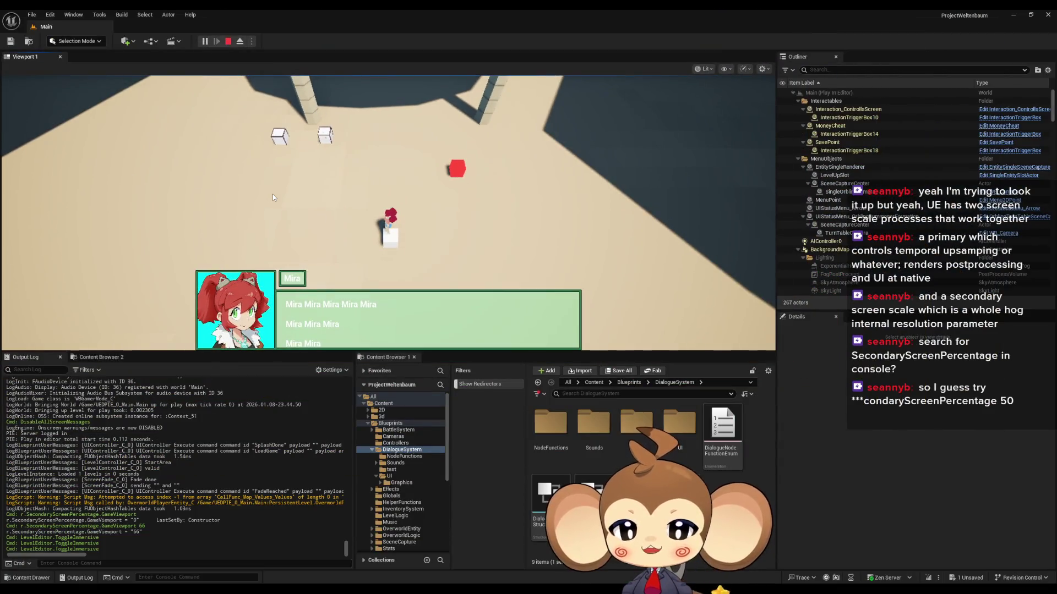
{"action": "left_click", "coordinate": [71, 561]}
{"action": "key", "text": "Up"}
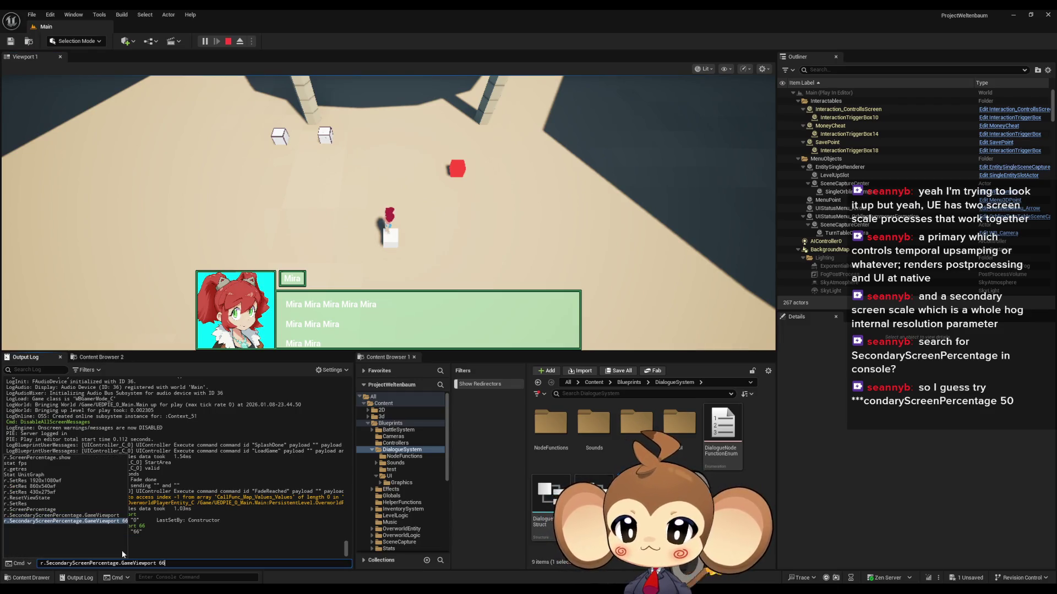
{"action": "key", "text": "BackSpace"}
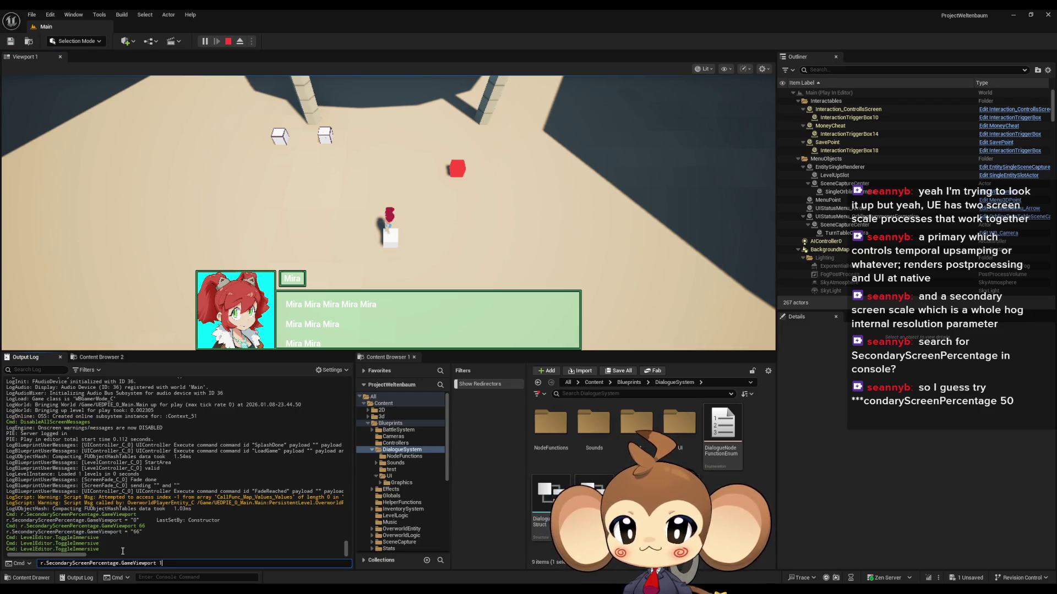
{"action": "key", "text": "Return"}
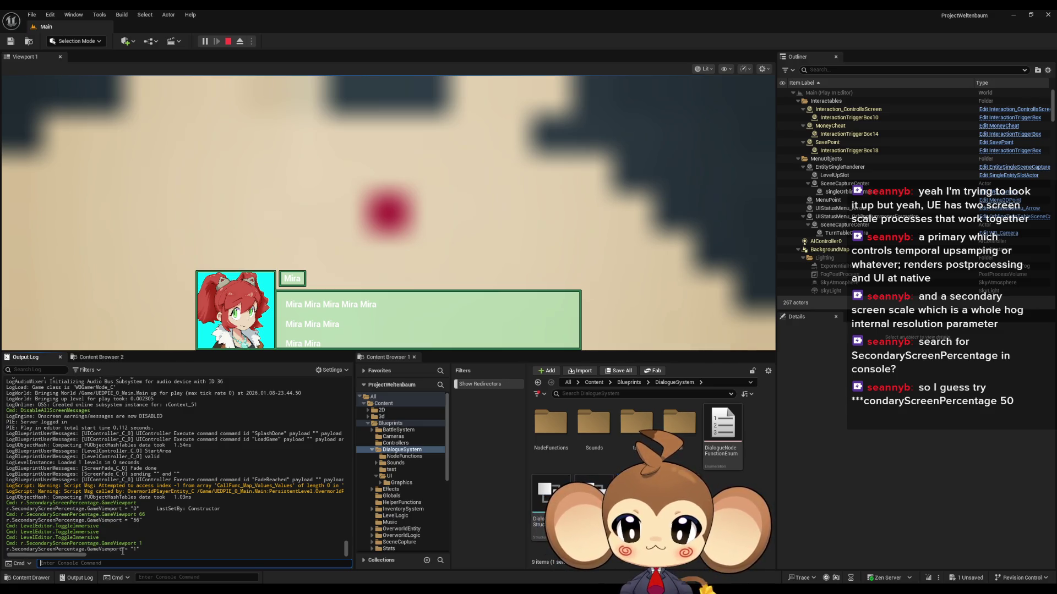
{"action": "key", "text": "Up"}
{"action": "key", "text": "BackSpace"}
{"action": "type", "text": "0"}
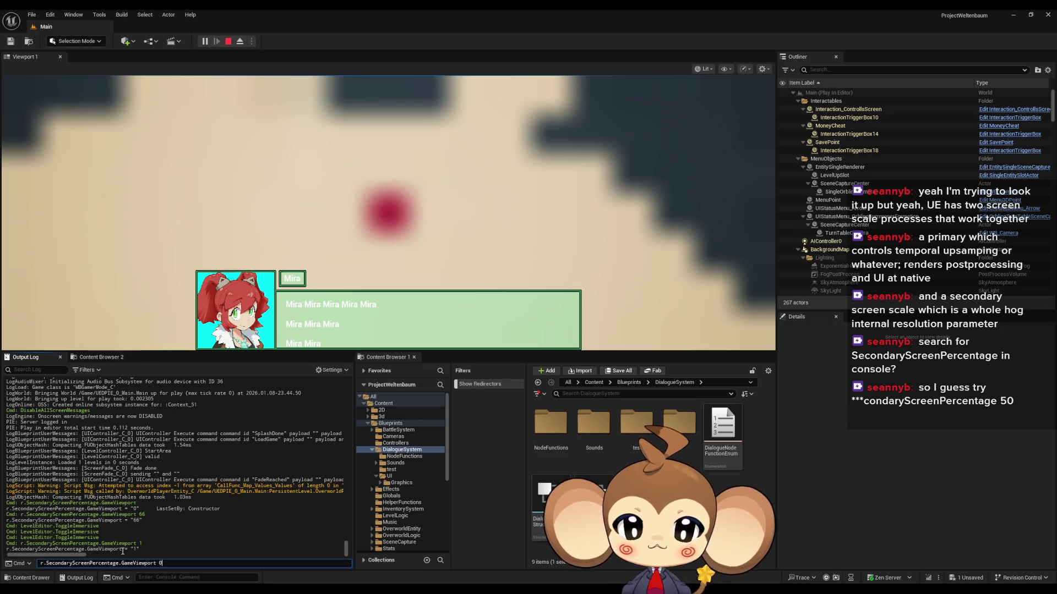
{"action": "key", "text": "Return"}
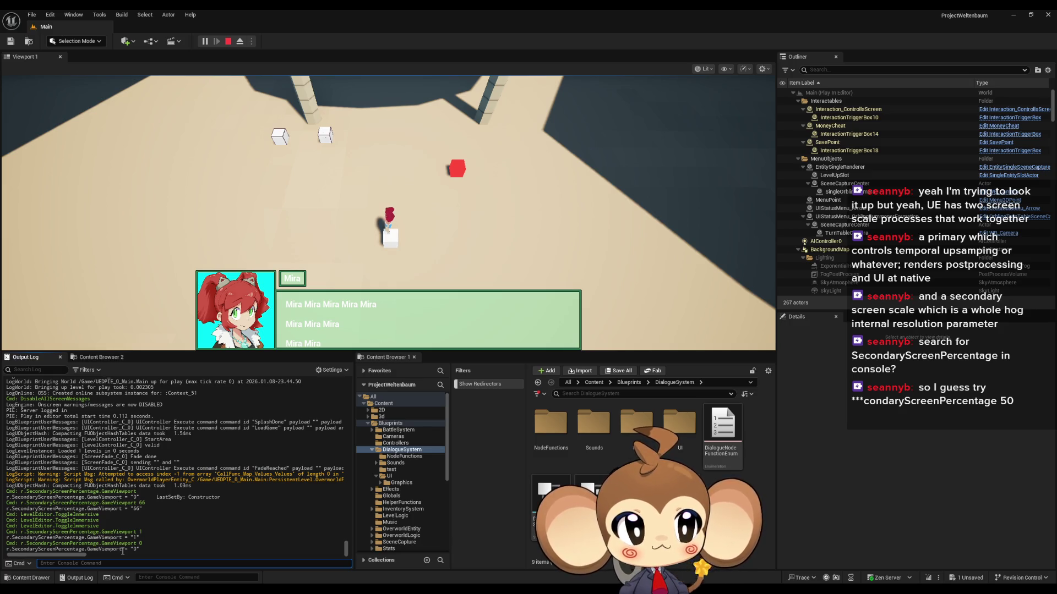
Step: Set r.SecondaryScreenPercentage to 1, then 50, then 0.1
{"action": "key", "text": "Up"}
{"action": "key", "text": "BackSpace"}
{"action": "key", "text": "BackSpace"}
{"action": "key", "text": "BackSpace"}
{"action": "key", "text": "BackSpace"}
{"action": "key", "text": "BackSpace"}
{"action": "key", "text": "BackSpace"}
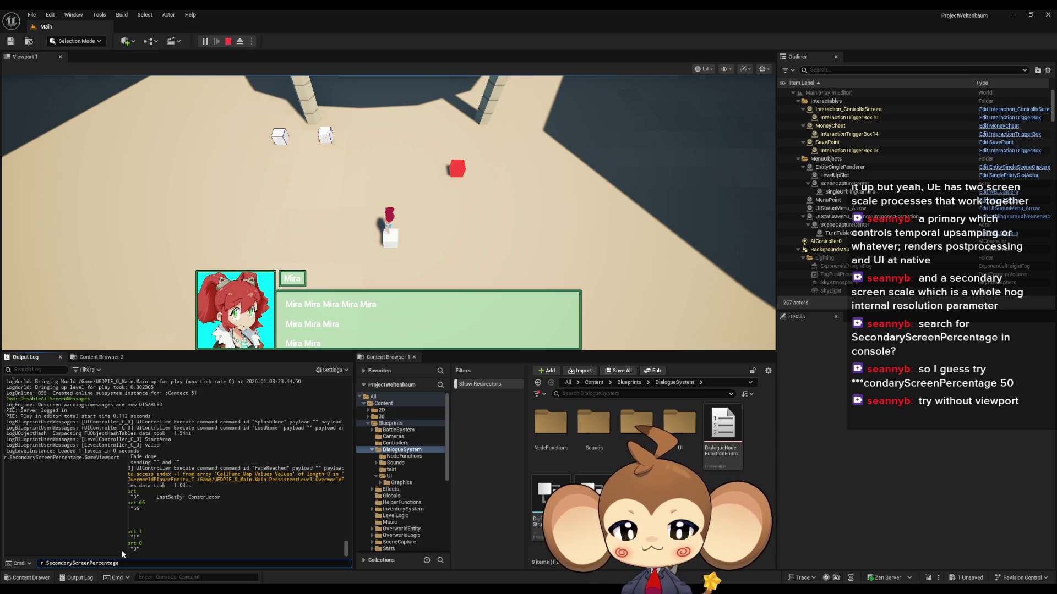
{"action": "type", "text": "1"}
{"action": "key", "text": "Return"}
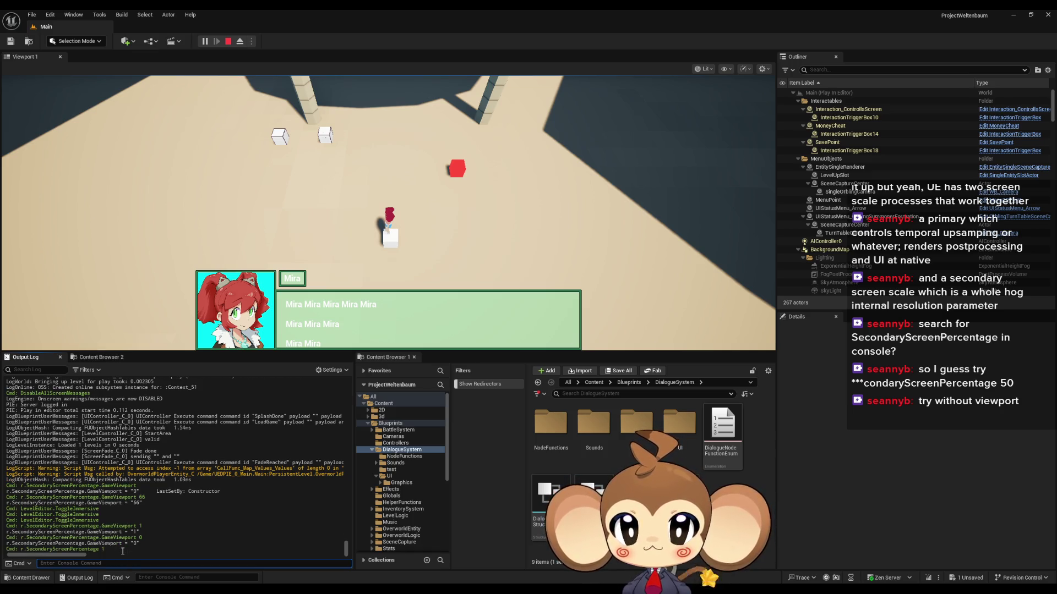
{"action": "key", "text": "Up"}
{"action": "key", "text": "BackSpace"}
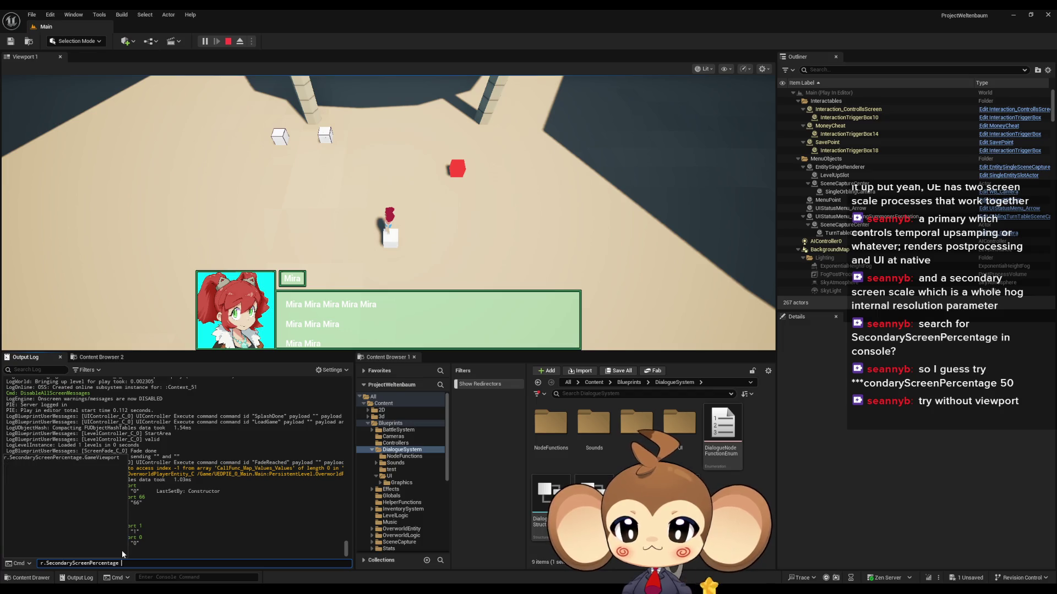
{"action": "type", "text": "50"}
{"action": "key", "text": "Return"}
{"action": "key", "text": "Up"}
{"action": "key", "text": "BackSpace"}
{"action": "key", "text": "BackSpace"}
{"action": "type", "text": "0"}
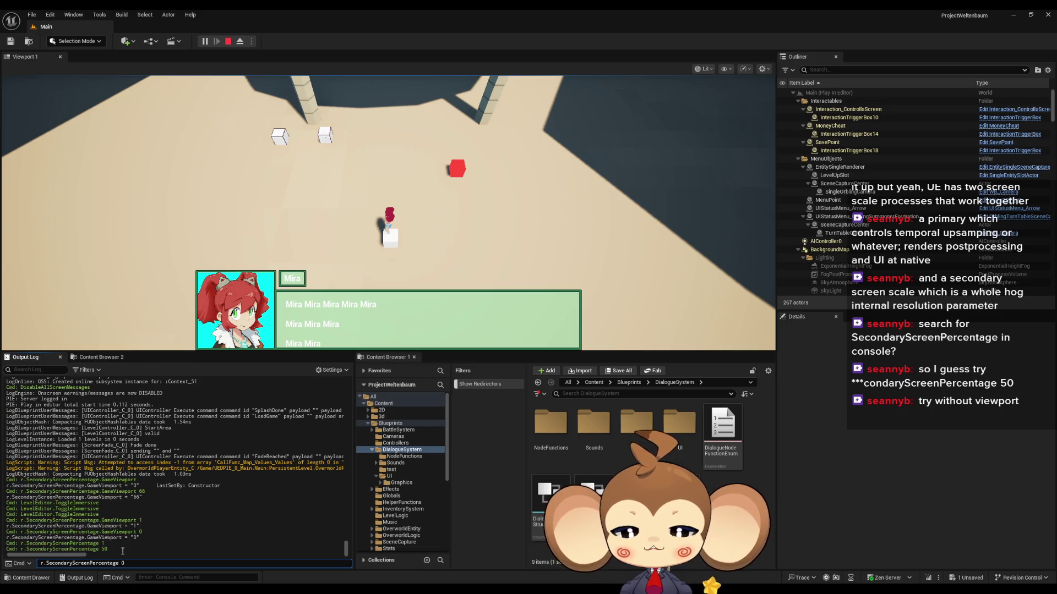
{"action": "type", "text": ".1"}
{"action": "key", "text": "Return"}
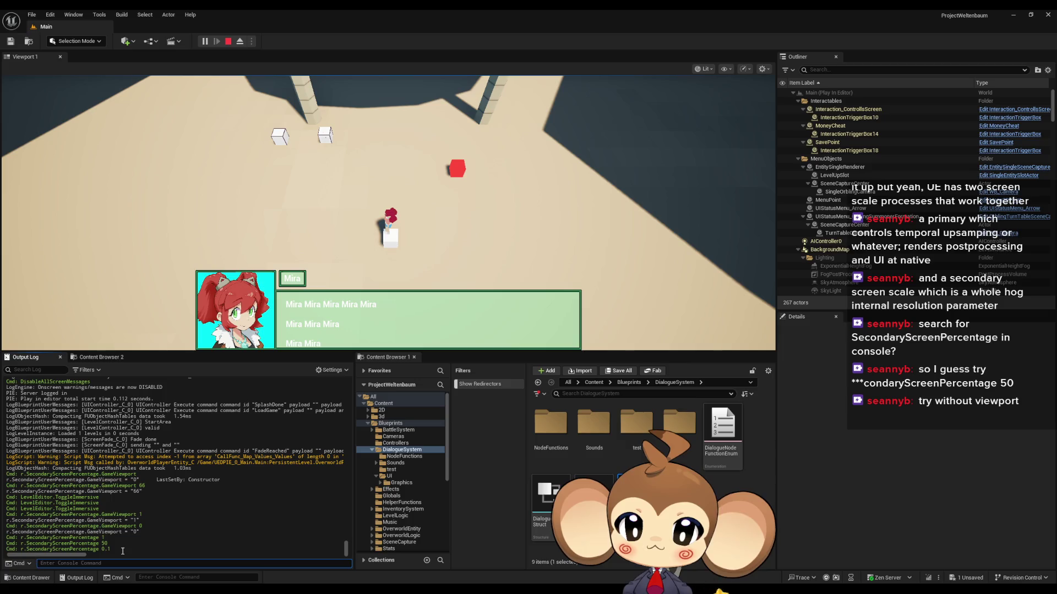
Step: Run 'r.SecondaryScreenPercentage.GameViewport ?' to print the setting's help text
{"action": "type", "text": "r.SecondaryScreenPercentage"}
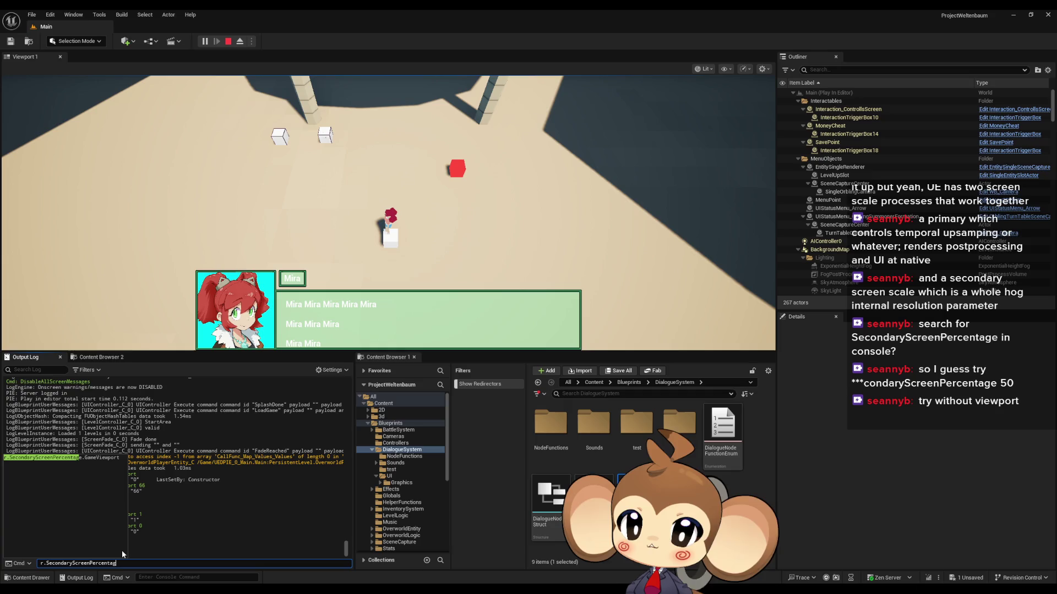
{"action": "key", "text": "BackSpace"}
{"action": "key", "text": "BackSpace"}
{"action": "key", "text": "BackSpace"}
{"action": "key", "text": "BackSpace"}
{"action": "key", "text": "BackSpace"}
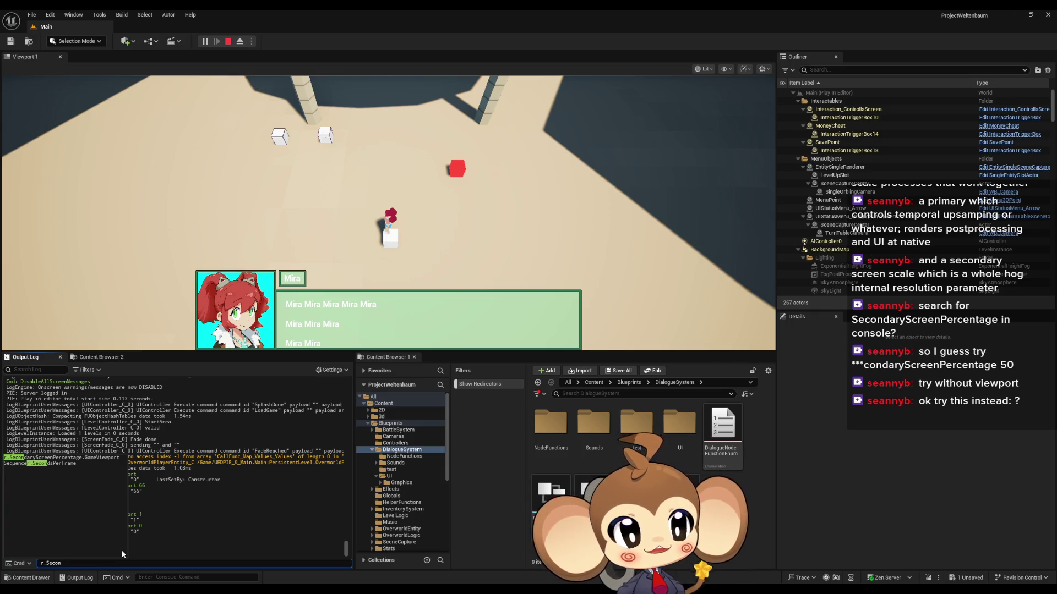
{"action": "key", "text": "BackSpace"}
{"action": "key", "text": "BackSpace"}
{"action": "key", "text": "BackSpace"}
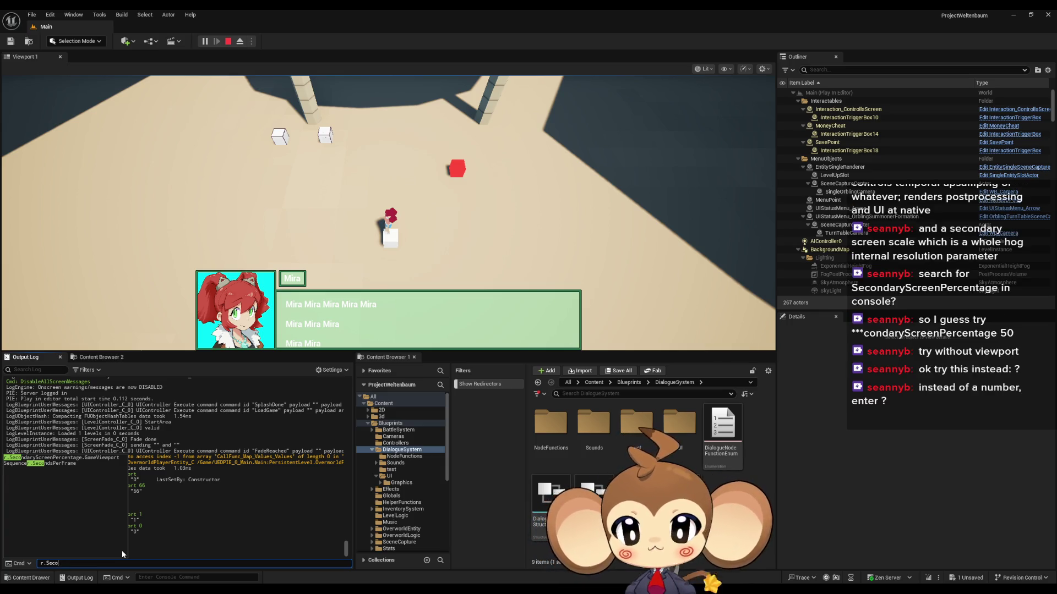
{"action": "key", "text": "Up"}
{"action": "key", "text": "BackSpace"}
{"action": "key", "text": "BackSpace"}
{"action": "key", "text": "BackSpace"}
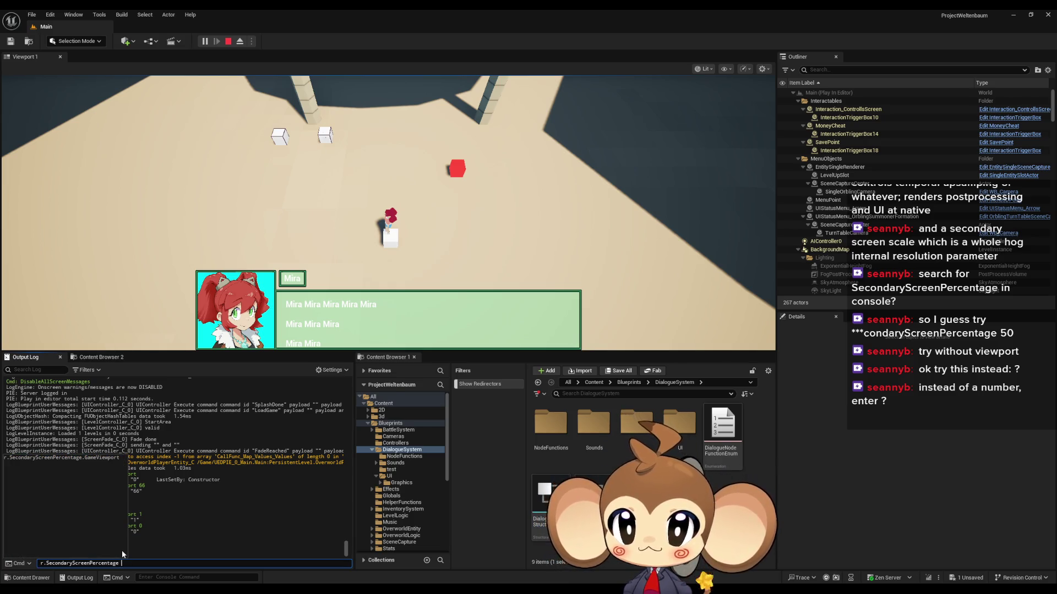
{"action": "type", "text": "?"}
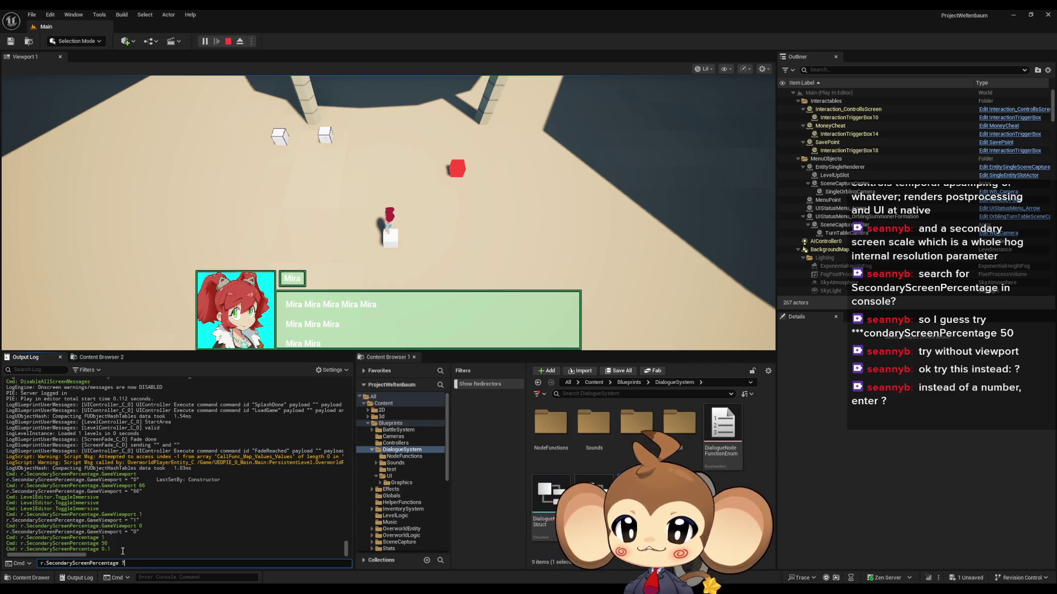
{"action": "key", "text": "BackSpace"}
{"action": "key", "text": "BackSpace"}
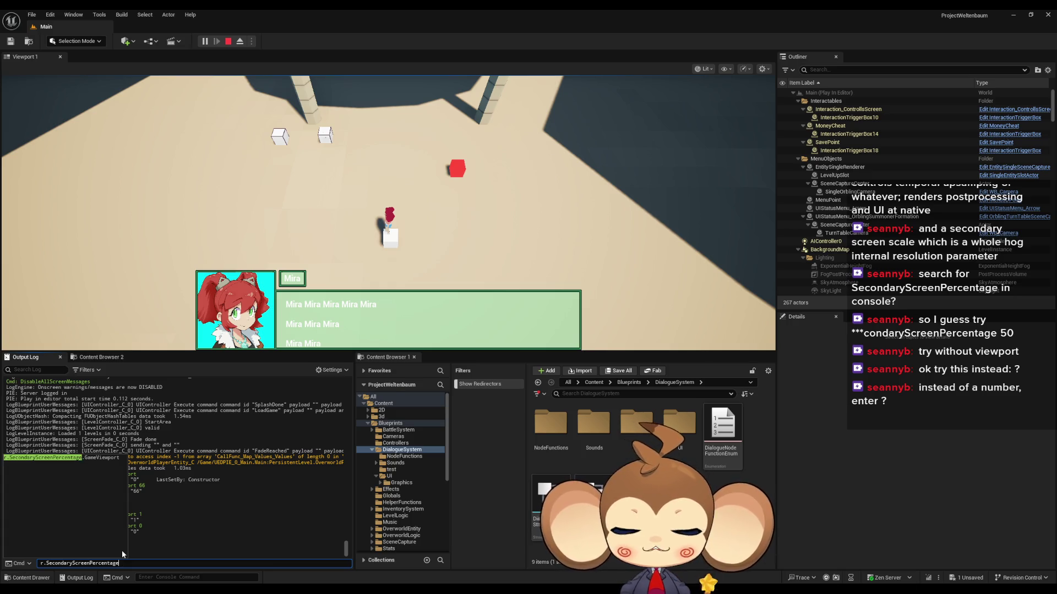
{"action": "type", "text": "."}
{"action": "key", "text": "Tab"}
{"action": "type", "text": "?"}
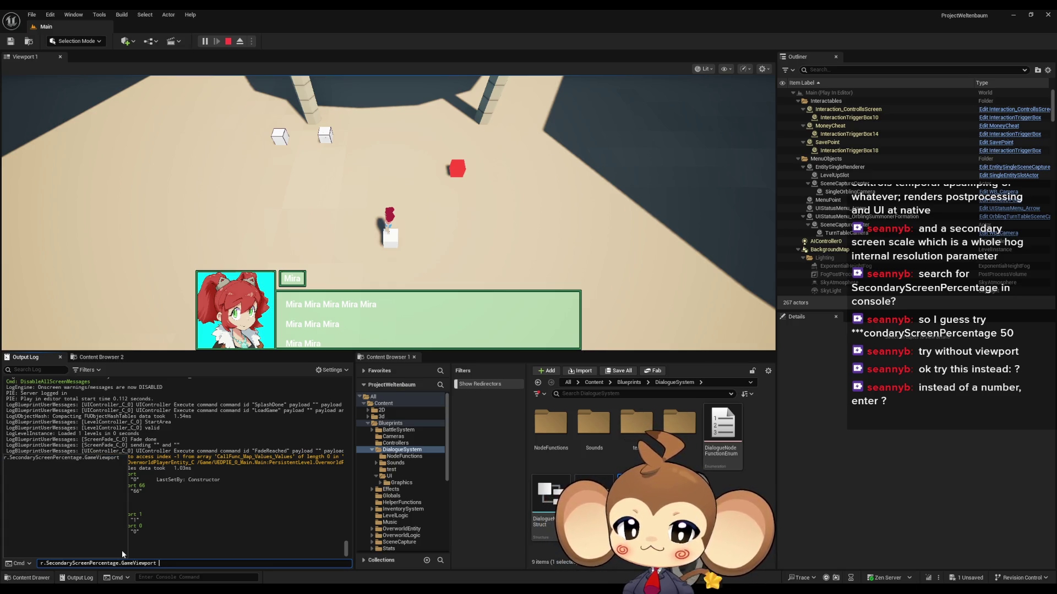
{"action": "key", "text": "Return"}
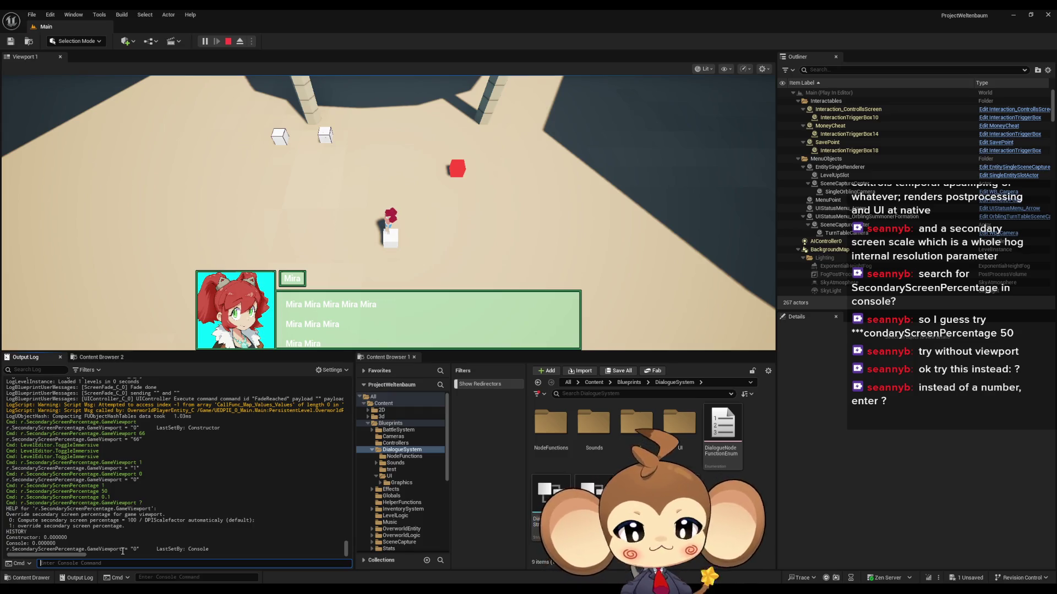
Step: Set r.SecondaryScreenPercentage.GameViewport to 1 in the console
{"action": "type", "text": "r.secondaryScreenPercentage.GameViewport"}
{"action": "key", "text": "Tab"}
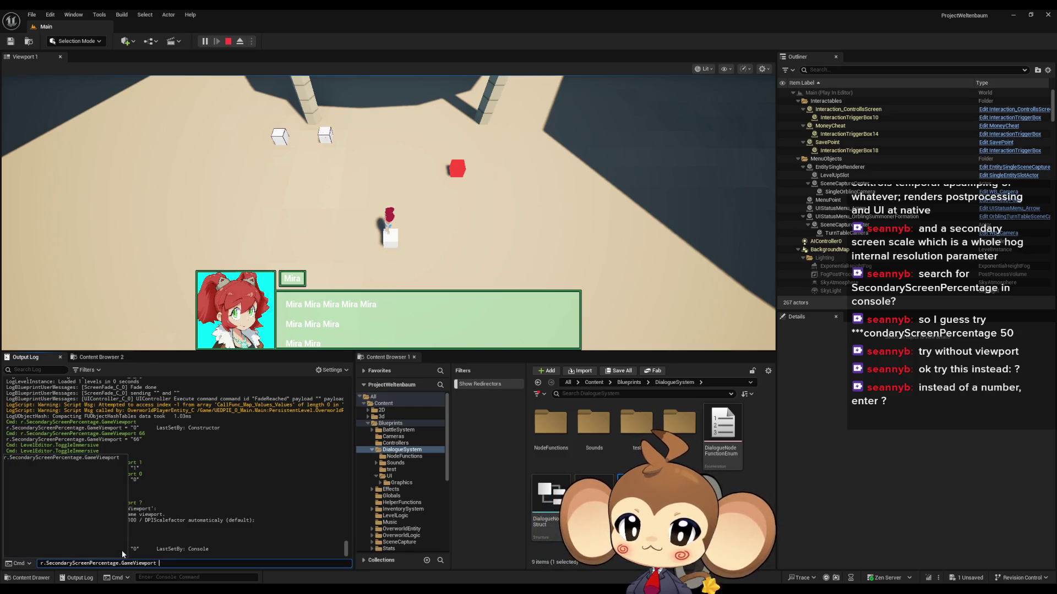
{"action": "type", "text": "1"}
{"action": "key", "text": "Return"}
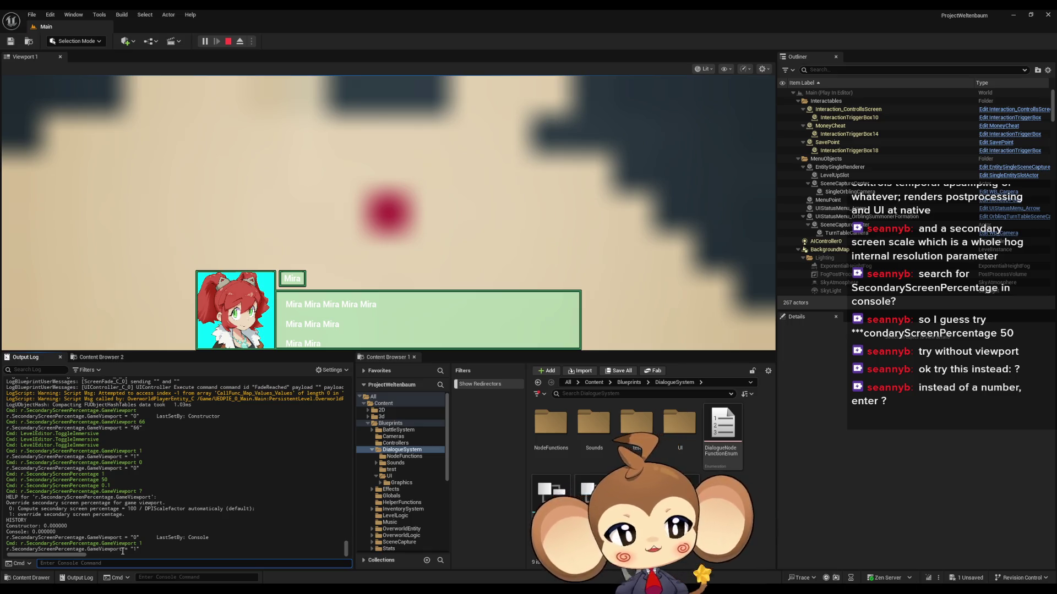
Step: Reset the GameViewport override to 0, then query r.SecondaryScreenPercentage ? for help
{"action": "type", "text": "r.secondaryScreenPercentage.Game"}
{"action": "key", "text": "Tab"}
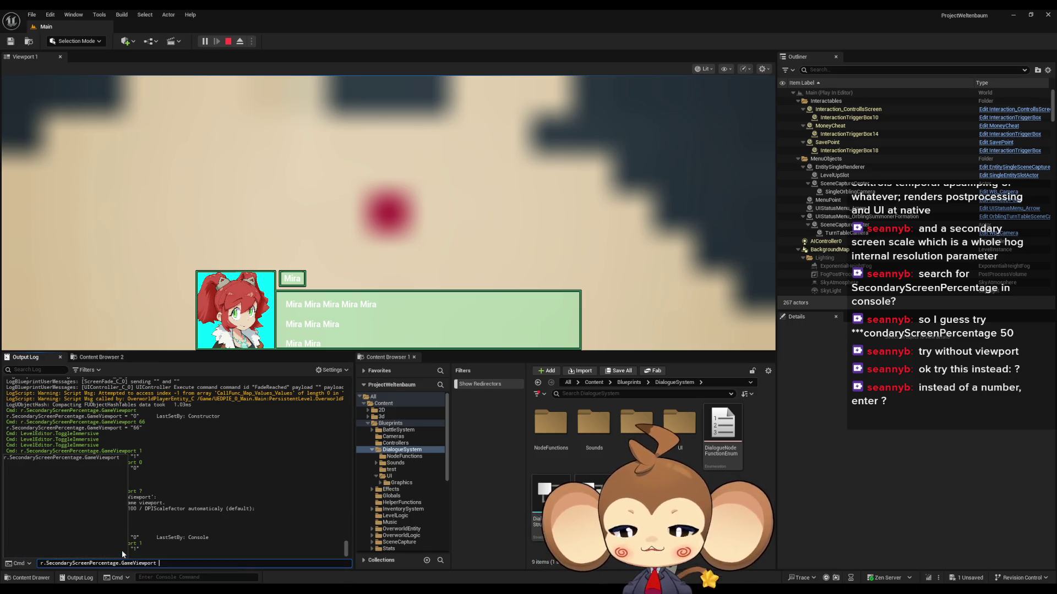
{"action": "type", "text": "0"}
{"action": "key", "text": "Return"}
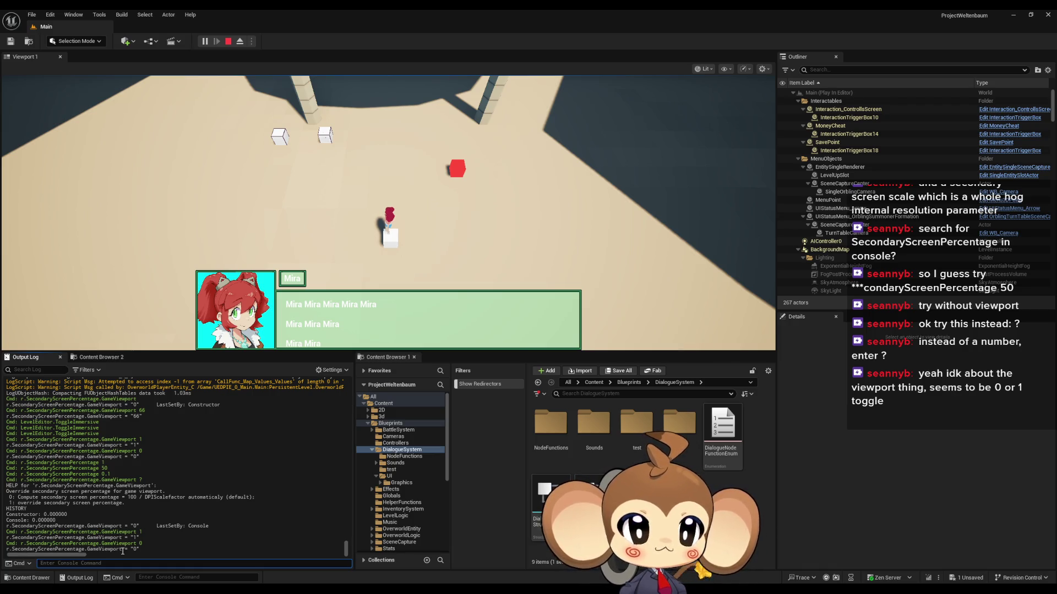
{"action": "type", "text": "r.SecondaryScreenPercentage."}
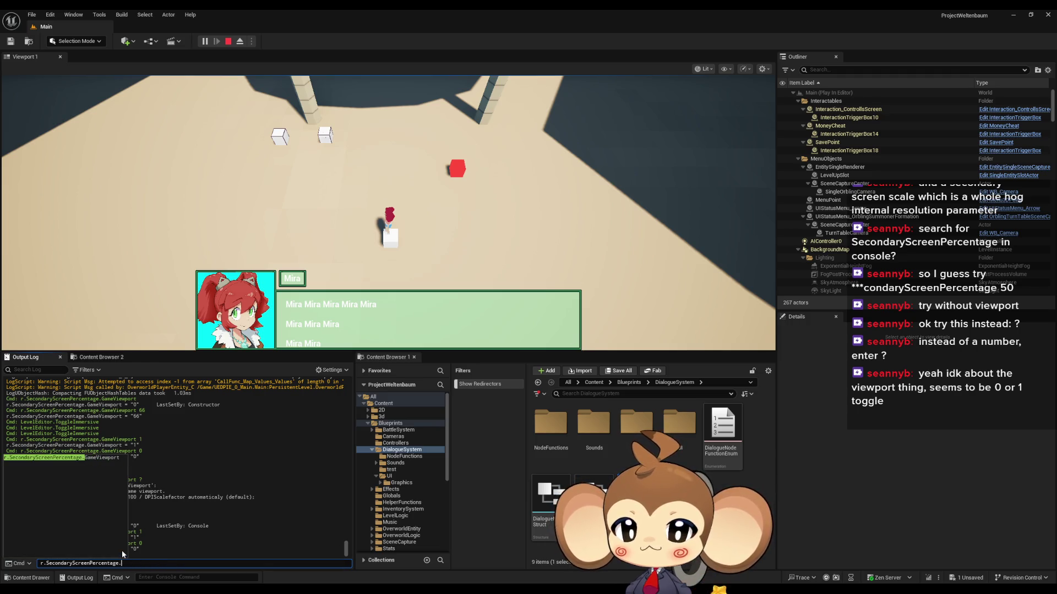
{"action": "type", "text": " ?"}
{"action": "key", "text": "Return"}
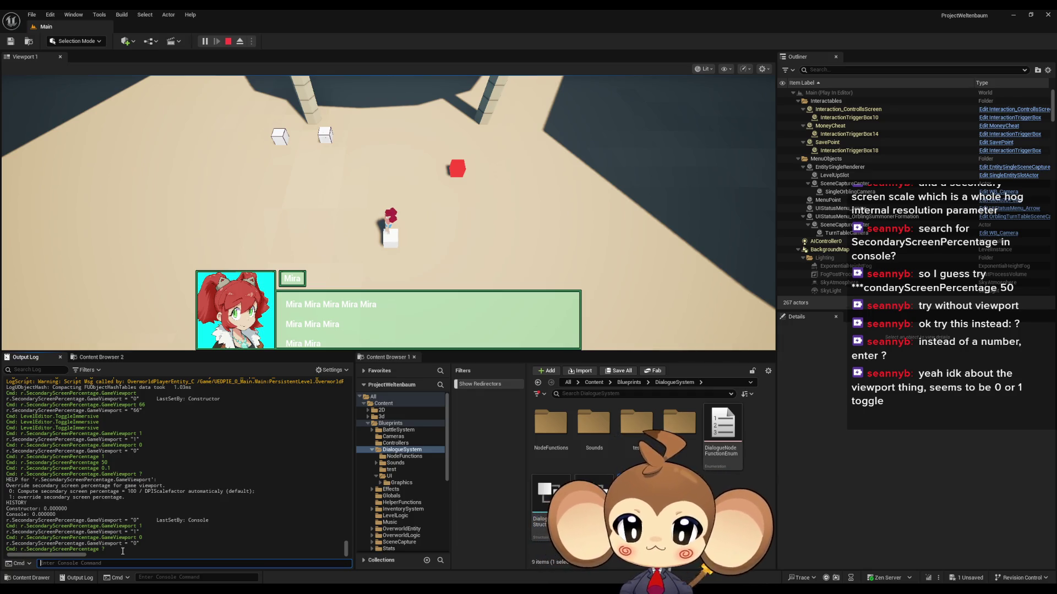
{"action": "type", "text": "r."}
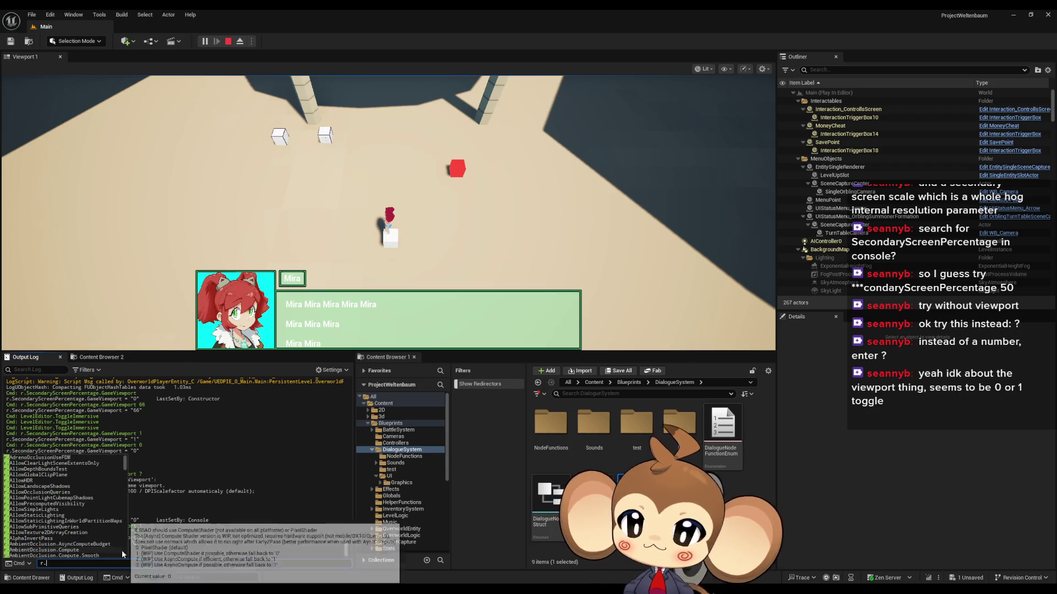
{"action": "type", "text": "scree"}
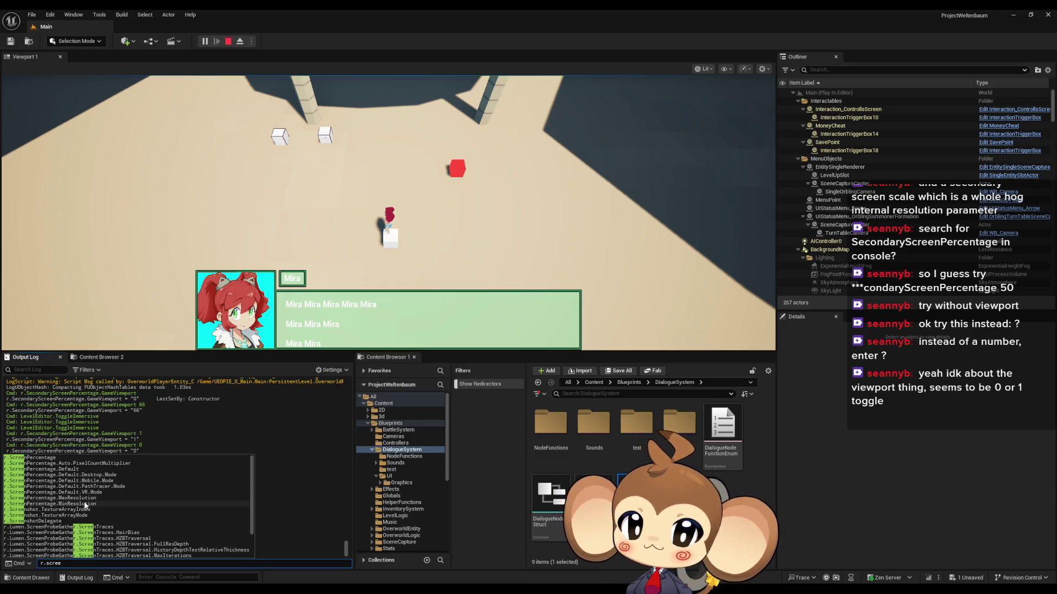
{"action": "scroll", "coordinate": [88, 470], "scroll_direction": "down", "scroll_amount": 2}
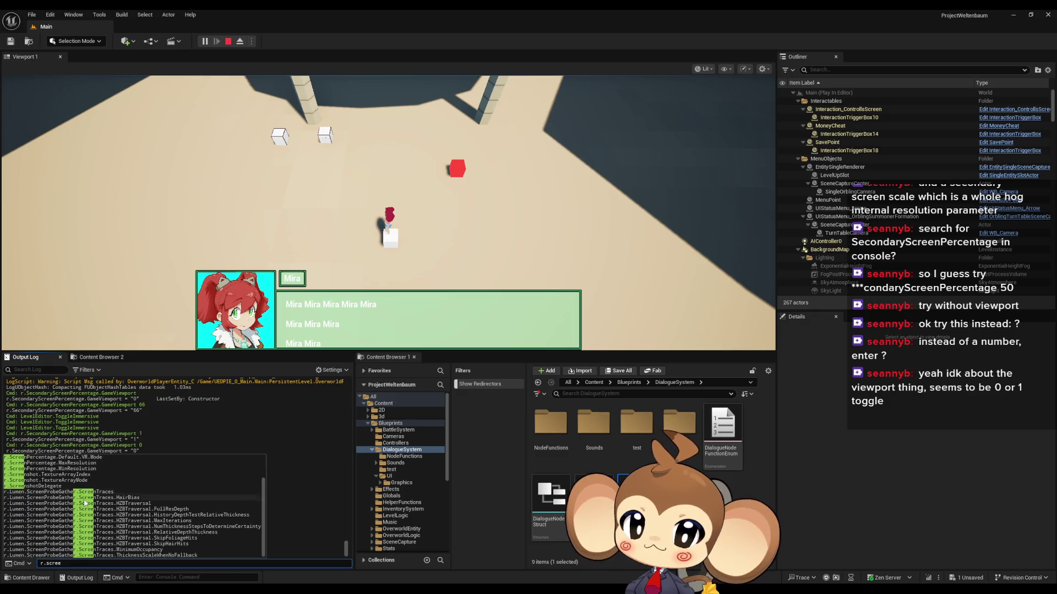
{"action": "scroll", "coordinate": [104, 512], "scroll_direction": "up", "scroll_amount": 2}
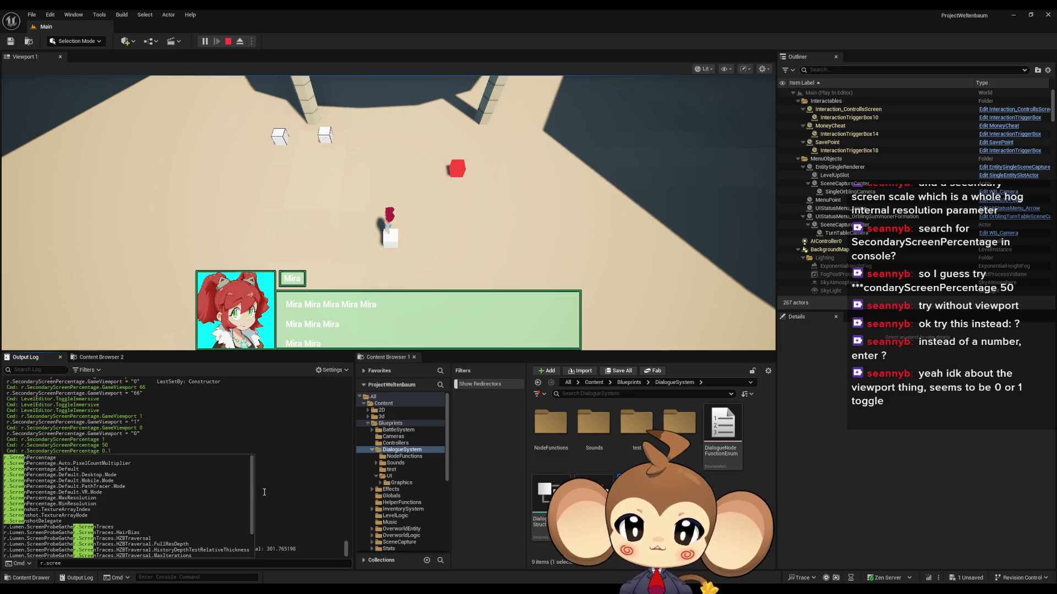
{"action": "left_click", "coordinate": [99, 563]}
{"action": "left_click", "coordinate": [95, 555]}
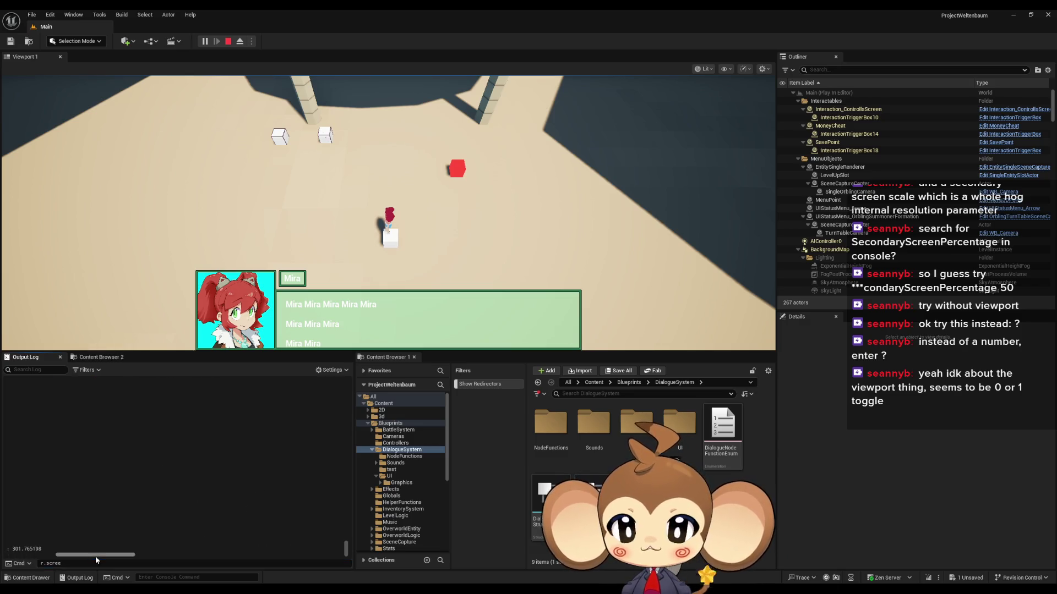
{"action": "double_click", "coordinate": [88, 563]}
{"action": "key", "text": "BackSpace"}
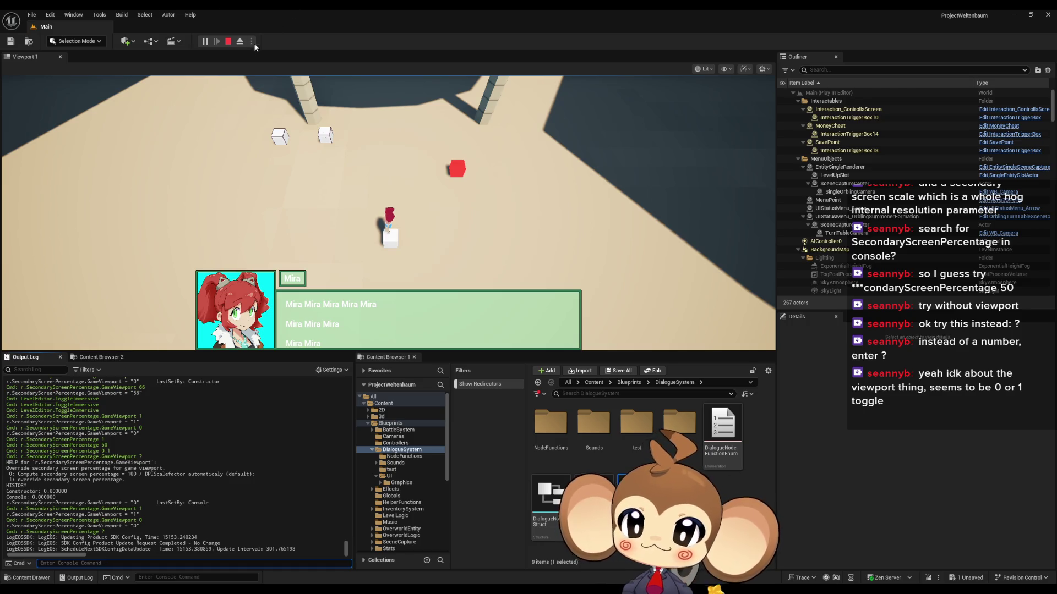
Step: Stop the play session from the toolbar and switch to the DialogueMainWidget blueprint window
{"action": "left_click", "coordinate": [228, 41]}
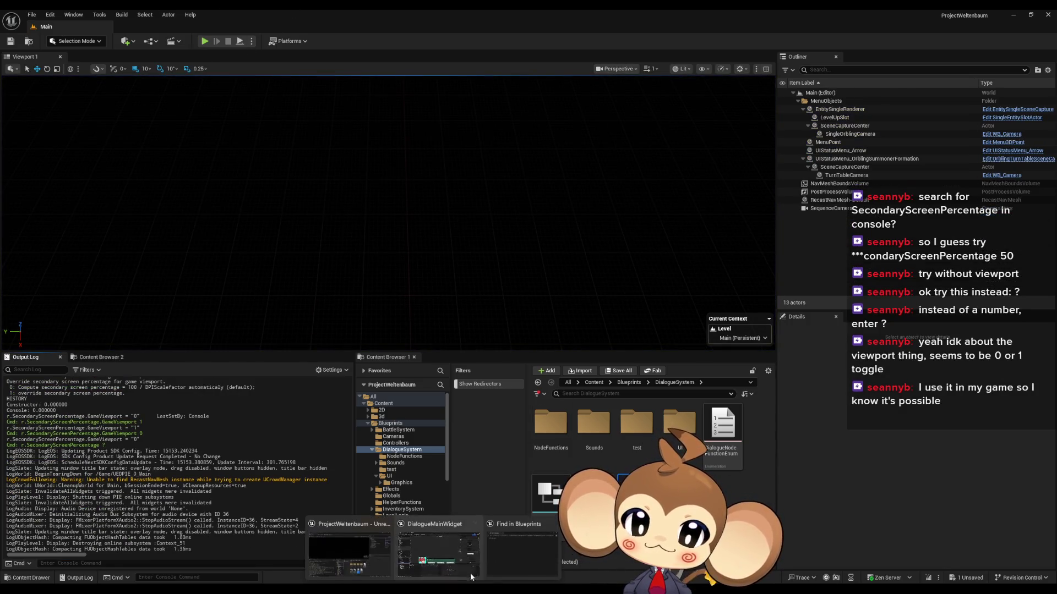
{"action": "left_click", "coordinate": [405, 550]}
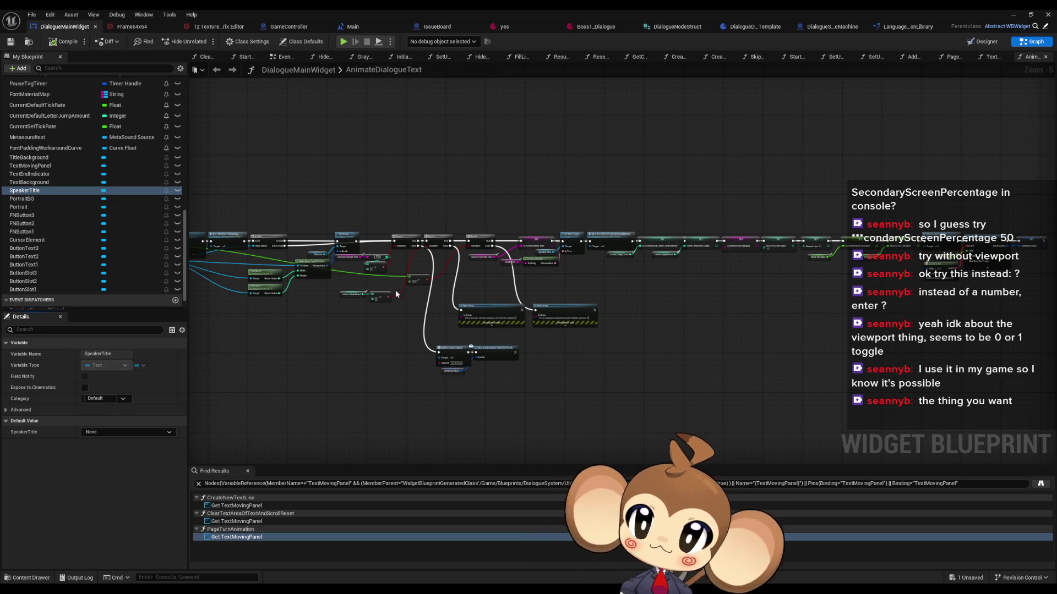
Step: Find CreateNewTextLine under Functions in My Blueprint and open its graph
{"action": "scroll", "coordinate": [90, 217], "scroll_direction": "up", "scroll_amount": 10}
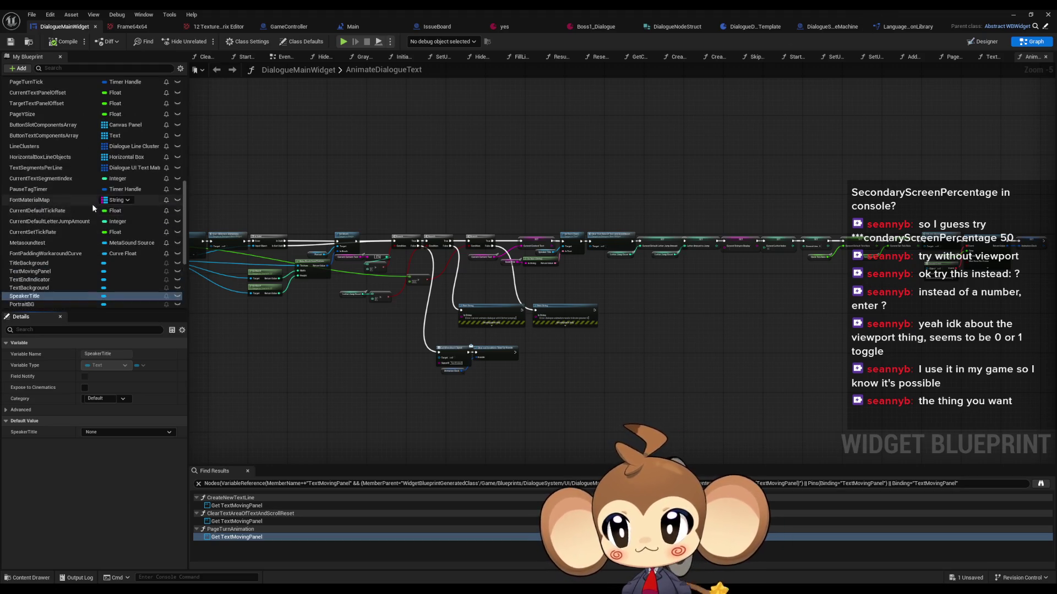
{"action": "scroll", "coordinate": [76, 211], "scroll_direction": "up", "scroll_amount": 5}
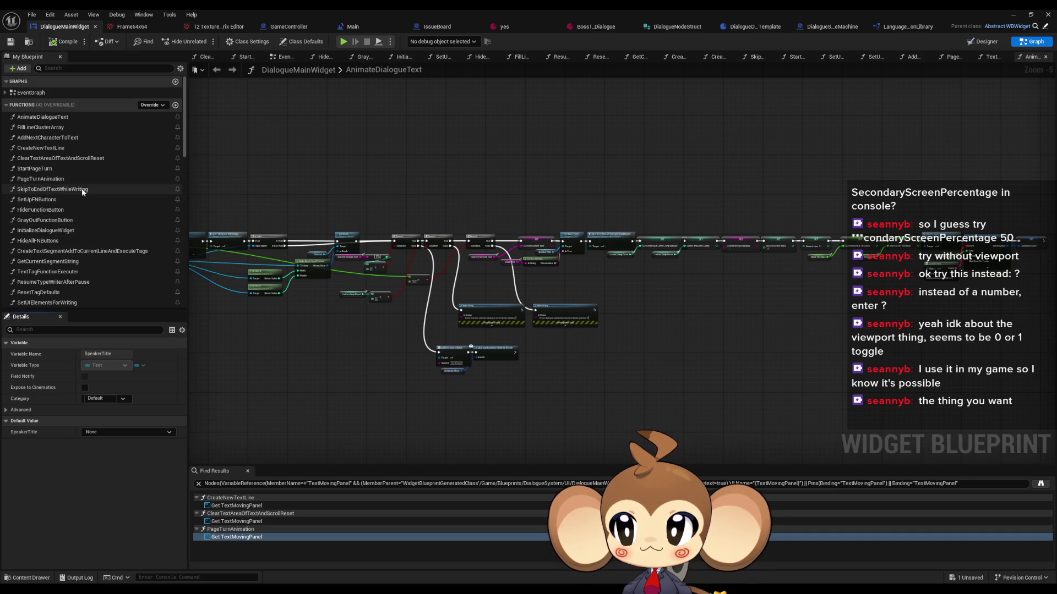
{"action": "scroll", "coordinate": [92, 189], "scroll_direction": "down", "scroll_amount": 2}
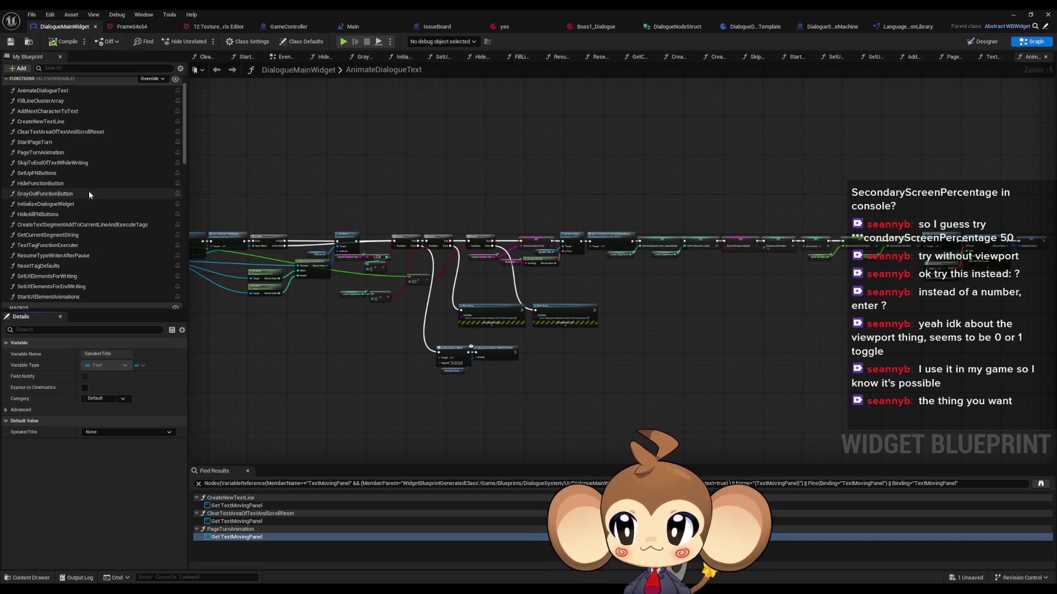
{"action": "scroll", "coordinate": [101, 224], "scroll_direction": "up", "scroll_amount": 1}
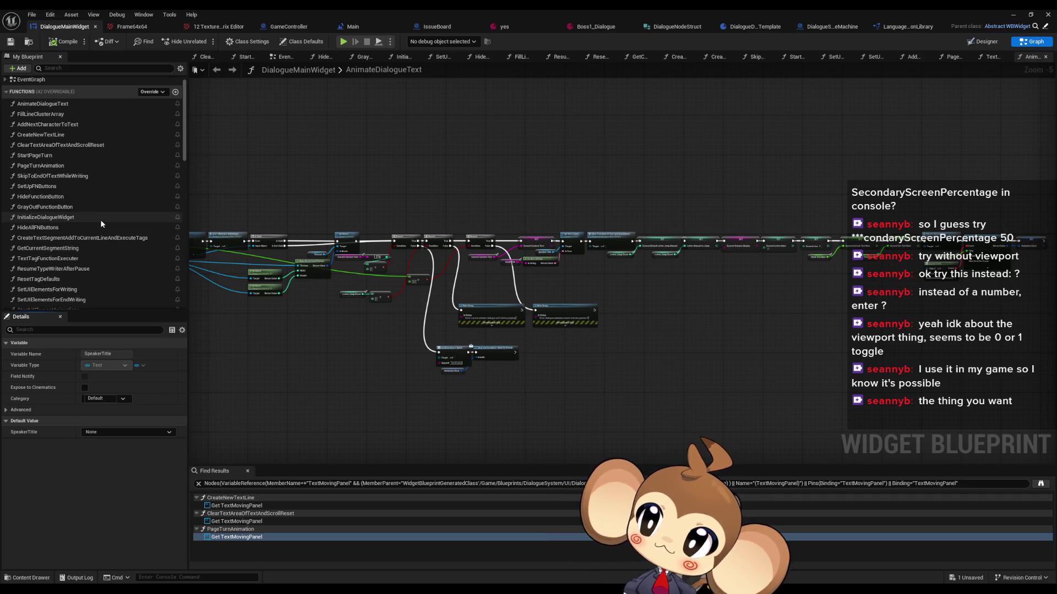
{"action": "left_click", "coordinate": [83, 136]}
{"action": "double_click", "coordinate": [83, 136]}
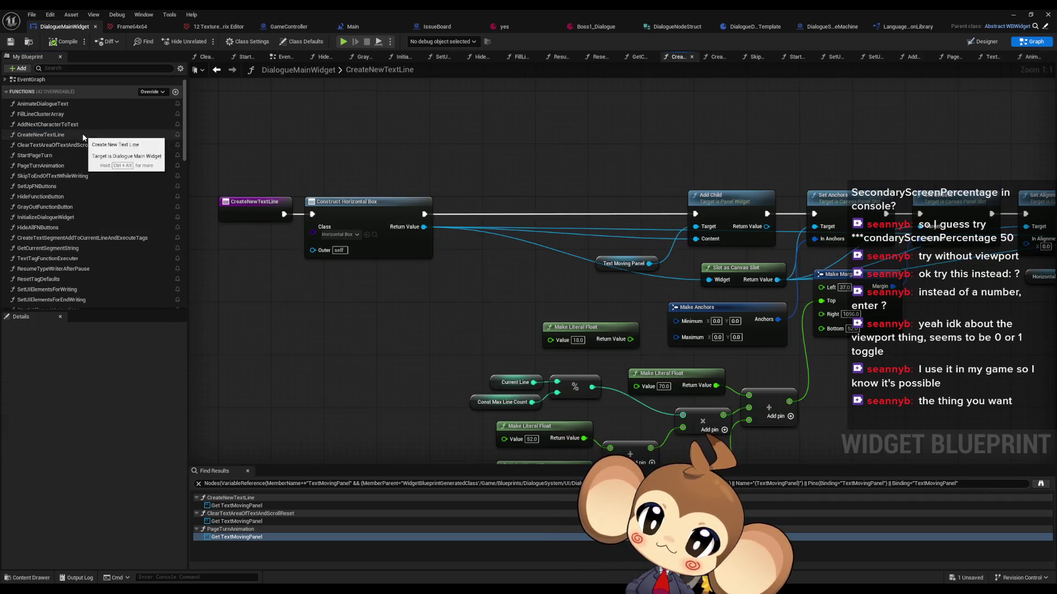
Step: Inspect the offset nodes: the 18.0, 52.0 and 25.0 floats, Current Line, and Const Max Line Count
{"action": "scroll", "coordinate": [540, 235], "scroll_direction": "up", "scroll_amount": 2}
{"action": "scroll", "coordinate": [503, 225], "scroll_direction": "down", "scroll_amount": 1}
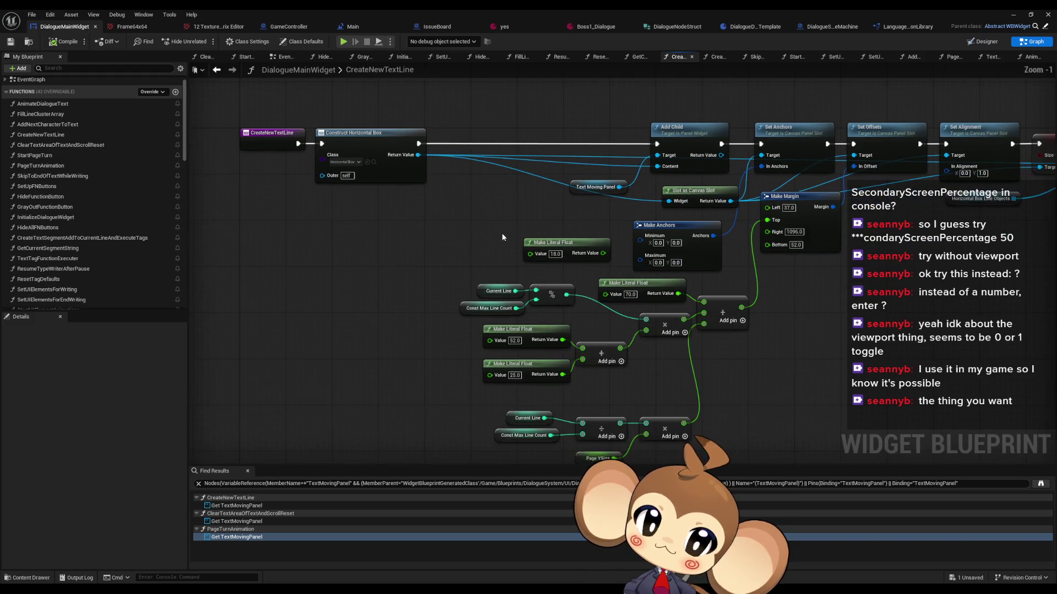
{"action": "left_click", "coordinate": [485, 254]}
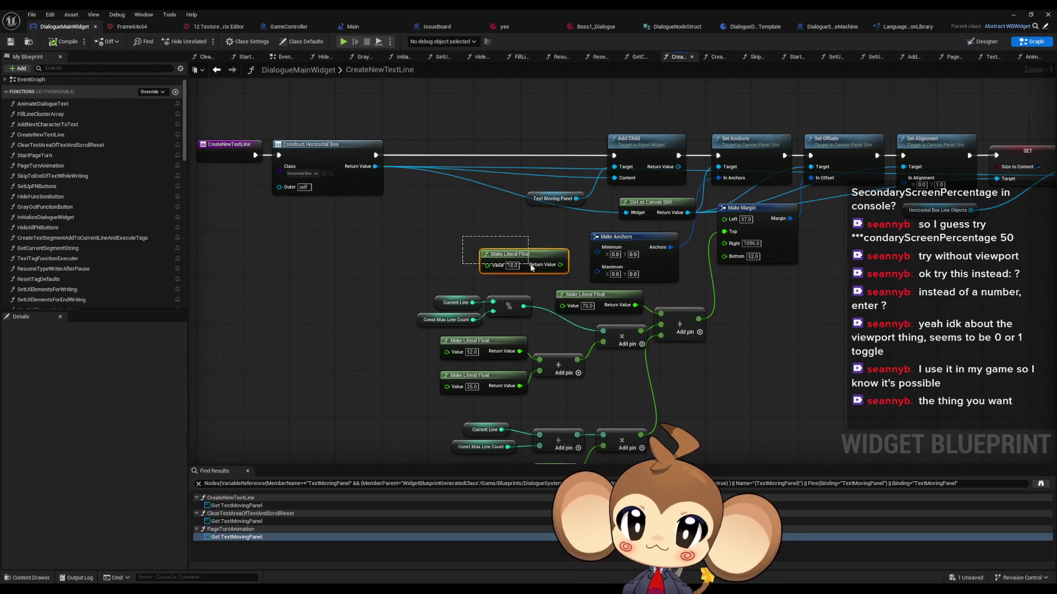
{"action": "left_click", "coordinate": [547, 293]}
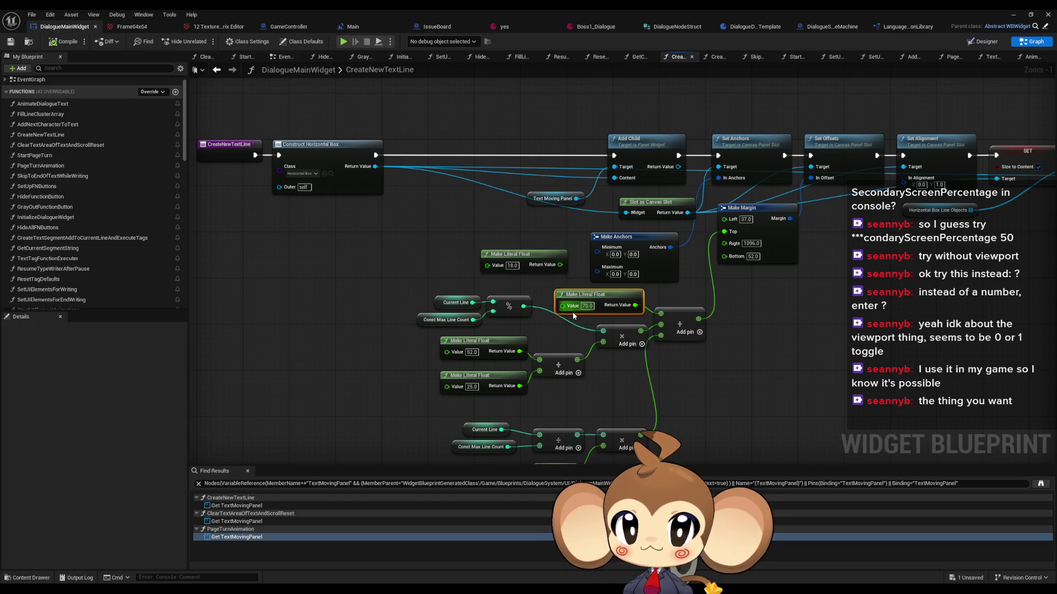
{"action": "left_click_drag", "start_coordinate": [402, 349], "coordinate": [448, 360]}
{"action": "mouse_move", "coordinate": [387, 372]}
{"action": "left_mouse_down"}
{"action": "mouse_move", "coordinate": [373, 354]}
{"action": "mouse_move", "coordinate": [324, 345]}
{"action": "left_mouse_up"}
{"action": "left_click", "coordinate": [388, 272]}
{"action": "left_click_drag", "start_coordinate": [332, 286], "coordinate": [385, 323]}
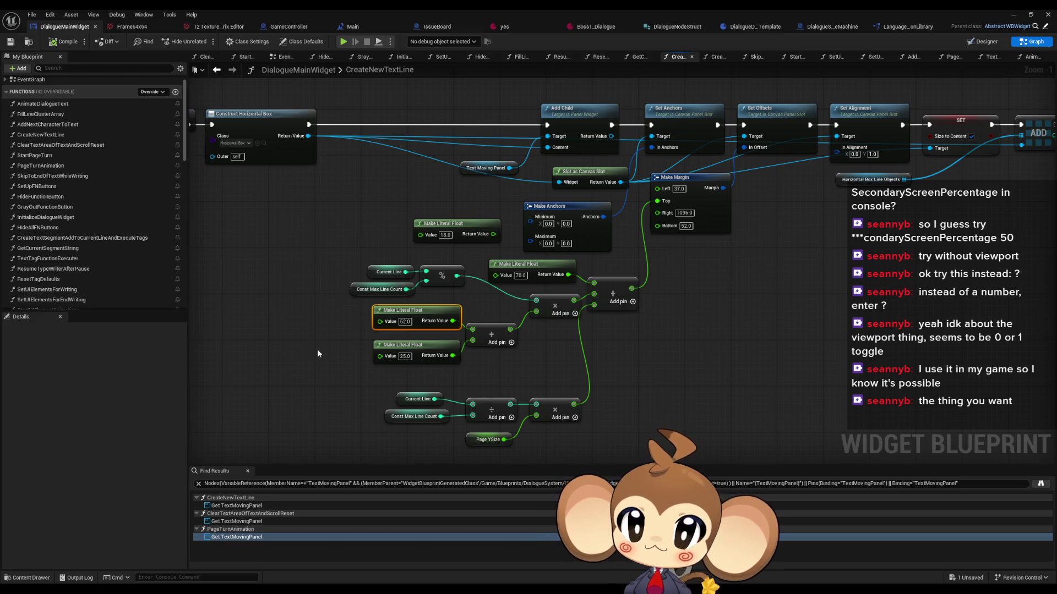
{"action": "left_click_drag", "start_coordinate": [335, 348], "coordinate": [380, 352]}
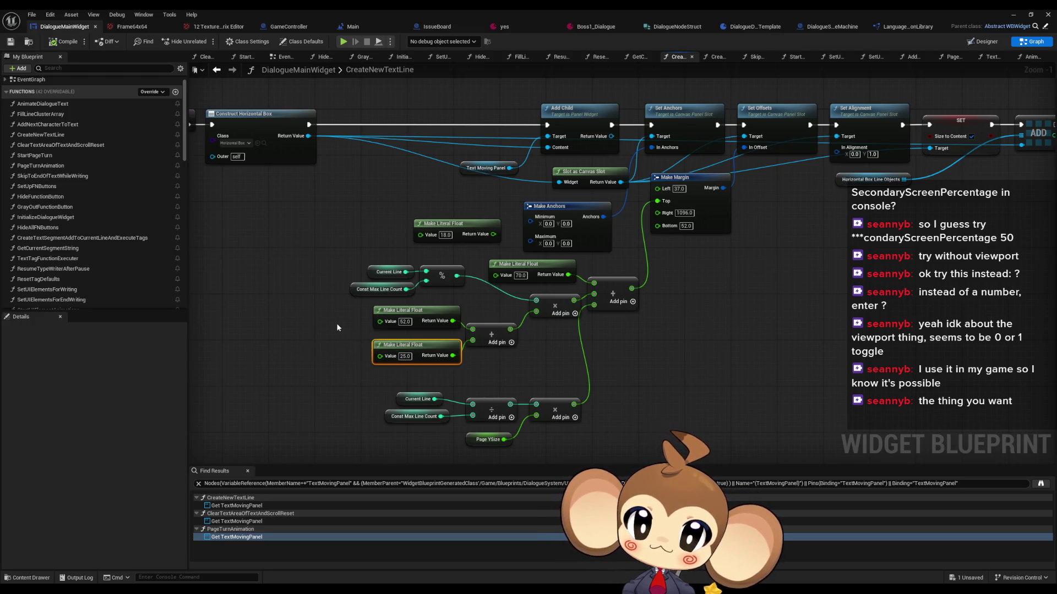
{"action": "mouse_move", "coordinate": [324, 314]}
{"action": "left_mouse_down"}
{"action": "mouse_move", "coordinate": [406, 350]}
{"action": "mouse_move", "coordinate": [411, 363]}
{"action": "left_mouse_up"}
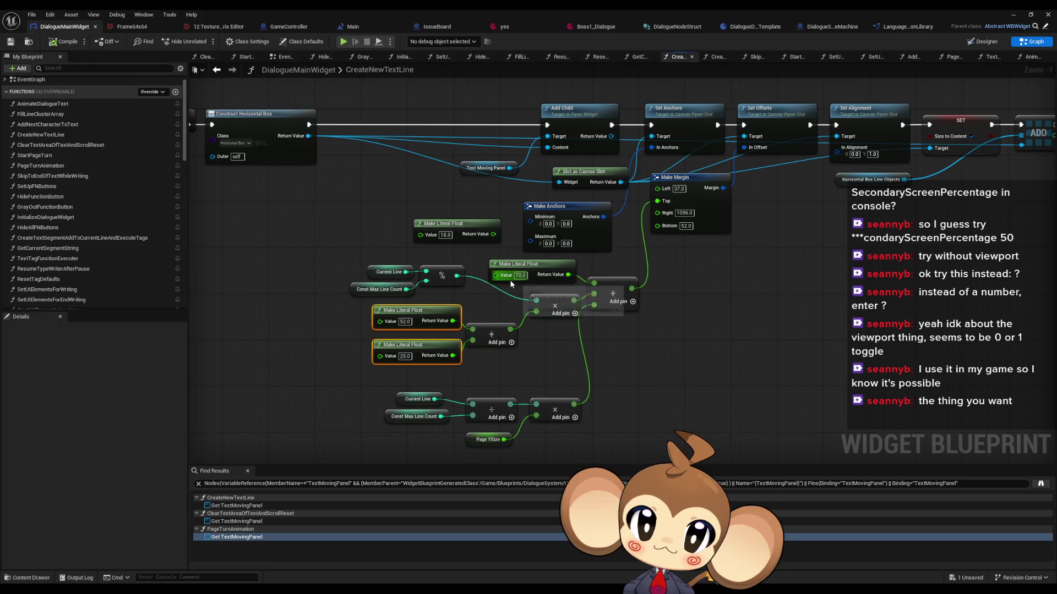
Step: Review the Text Moving Panel and Construct Horizontal Box nodes, then switch to the Designer layout
{"action": "left_click_drag", "start_coordinate": [695, 233], "coordinate": [662, 271]}
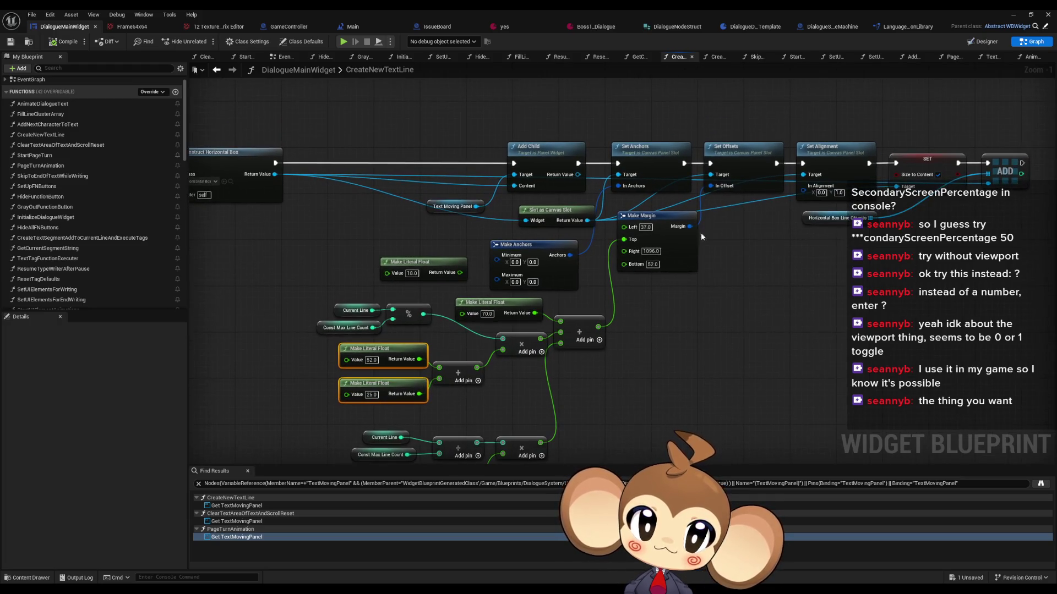
{"action": "left_click", "coordinate": [724, 112]}
{"action": "left_click_drag", "start_coordinate": [432, 187], "coordinate": [470, 228]}
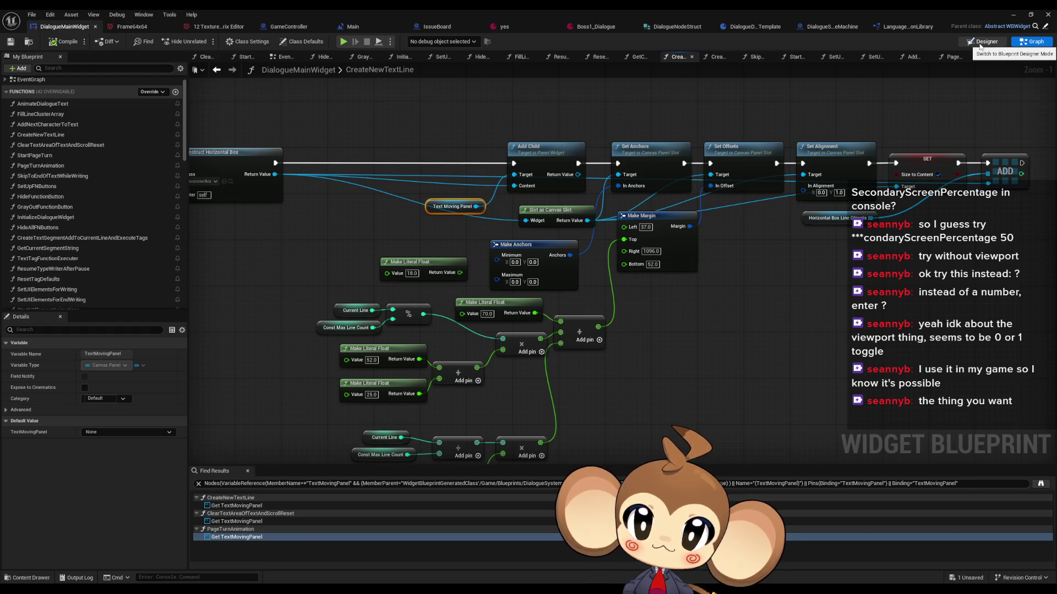
{"action": "left_click_drag", "start_coordinate": [287, 189], "coordinate": [330, 186]}
{"action": "left_click_drag", "start_coordinate": [385, 214], "coordinate": [389, 210]}
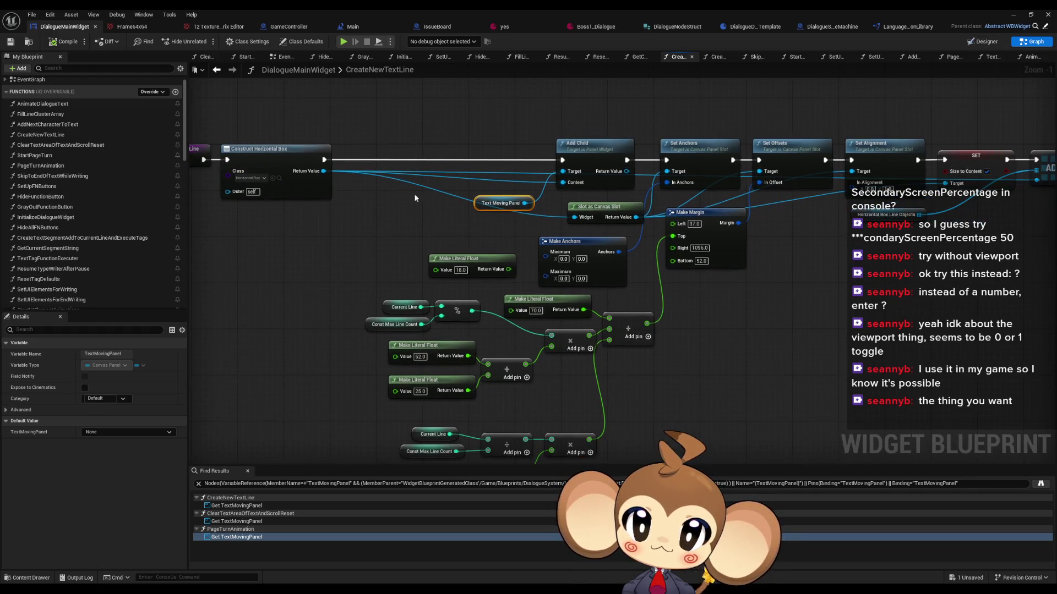
{"action": "left_click", "coordinate": [984, 42]}
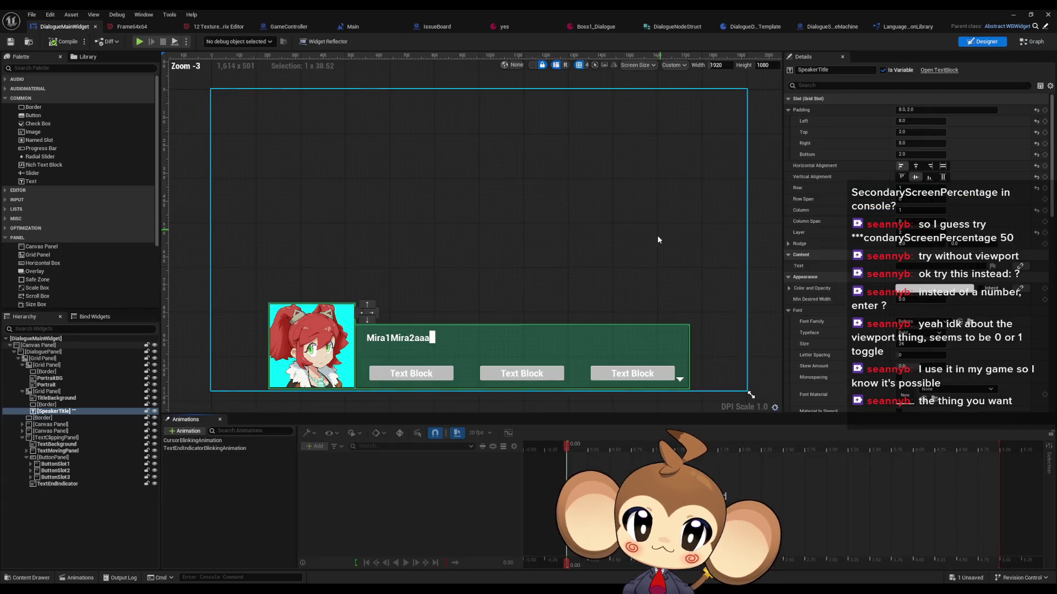
Step: Expand TextMovingPanel and its Horizontal Box, selecting the Mira1 piece and the cursor element
{"action": "left_click", "coordinate": [69, 451]}
{"action": "left_click", "coordinate": [26, 451]}
{"action": "left_click", "coordinate": [46, 458]}
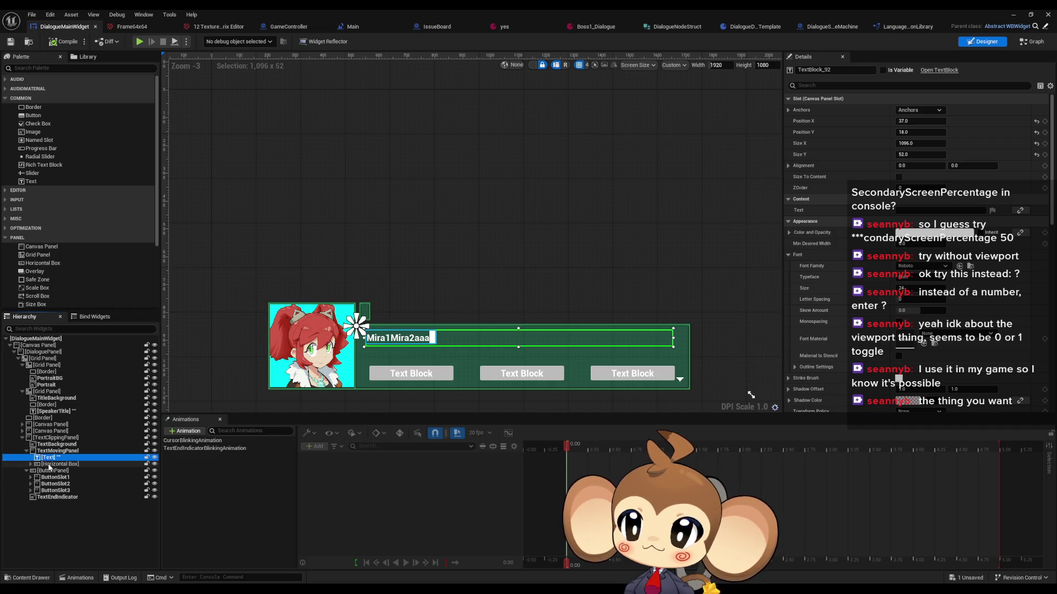
{"action": "left_click", "coordinate": [50, 465]}
{"action": "left_click", "coordinate": [31, 465]}
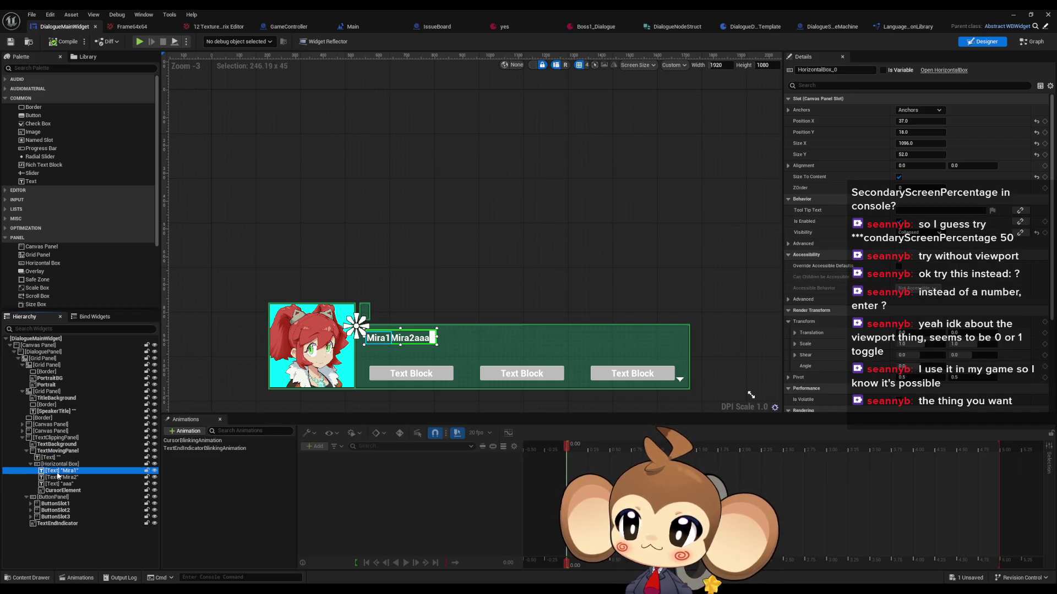
{"action": "scroll", "coordinate": [338, 362], "scroll_direction": "up", "scroll_amount": 6}
{"action": "scroll", "coordinate": [338, 362], "scroll_direction": "up", "scroll_amount": 4}
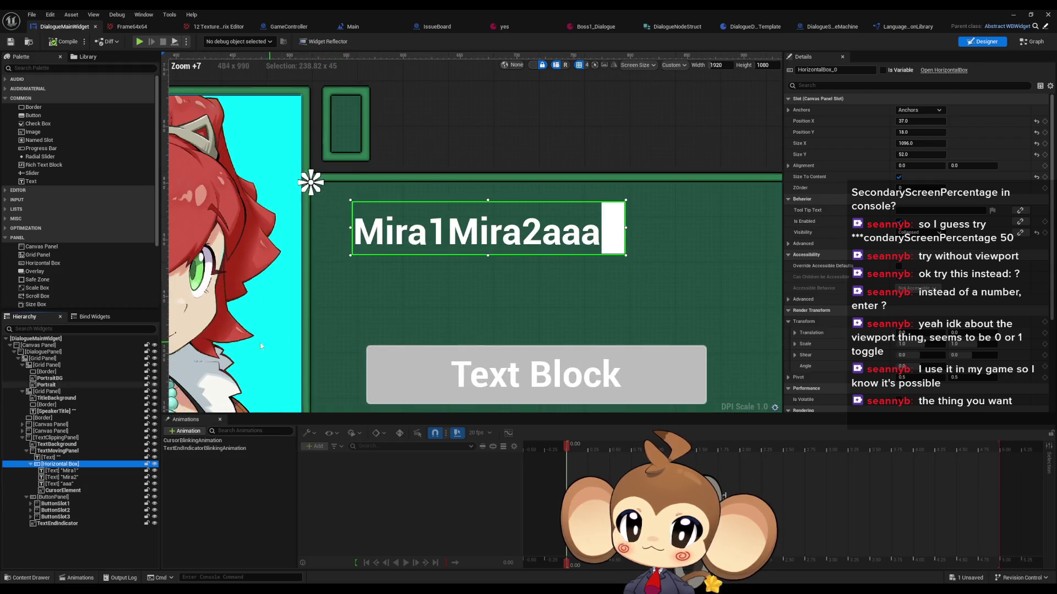
{"action": "left_click", "coordinate": [61, 471]}
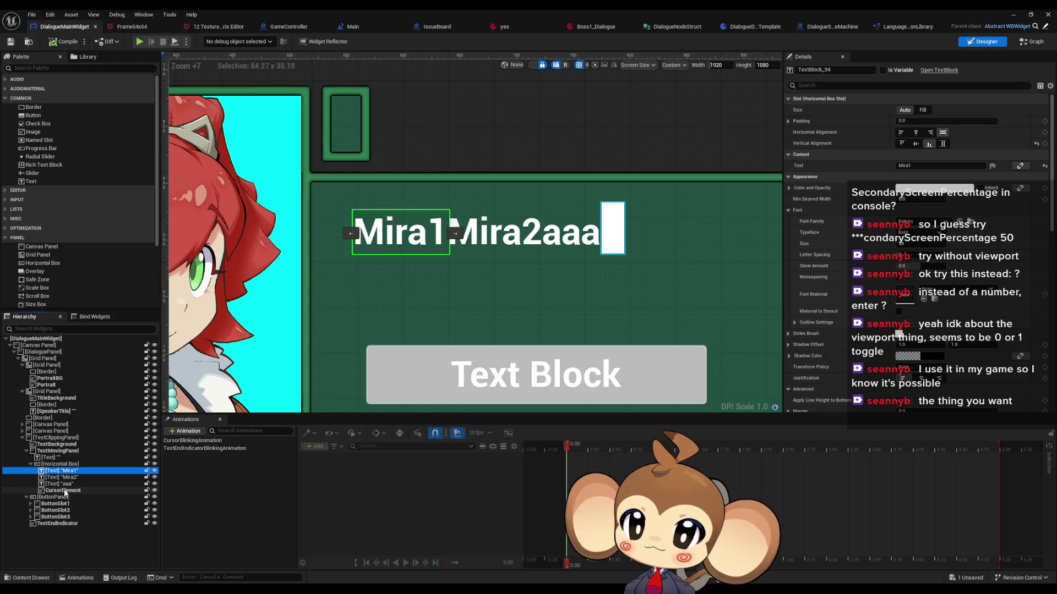
{"action": "left_click", "coordinate": [59, 489]}
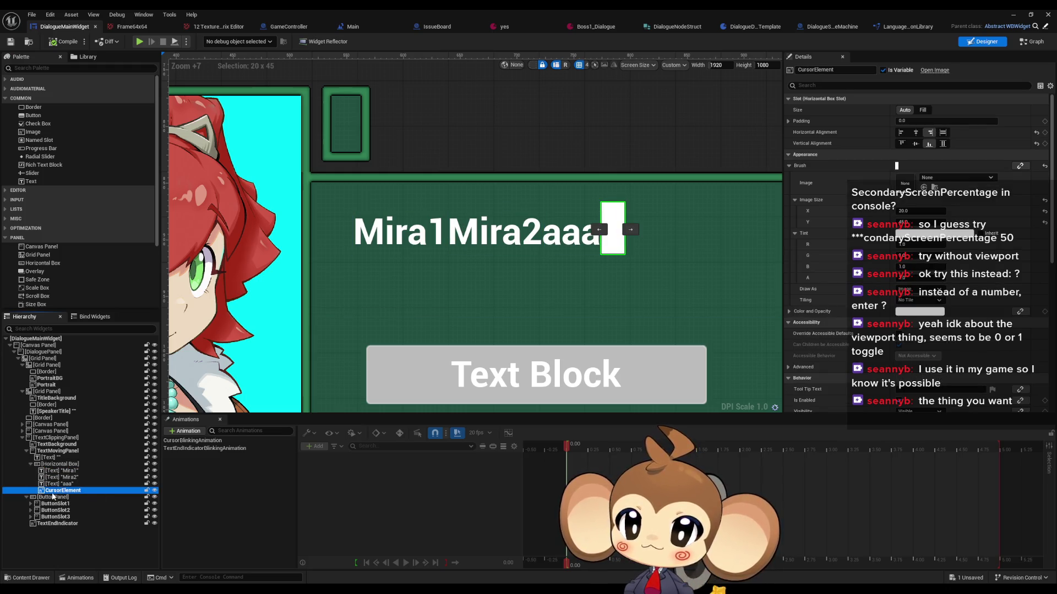
Step: Collapse the Horizontal Box and switch back to the CreateNewTextLine graph
{"action": "scroll", "coordinate": [500, 297], "scroll_direction": "down", "scroll_amount": 10}
{"action": "scroll", "coordinate": [532, 282], "scroll_direction": "up", "scroll_amount": 8}
{"action": "scroll", "coordinate": [537, 276], "scroll_direction": "up", "scroll_amount": 2}
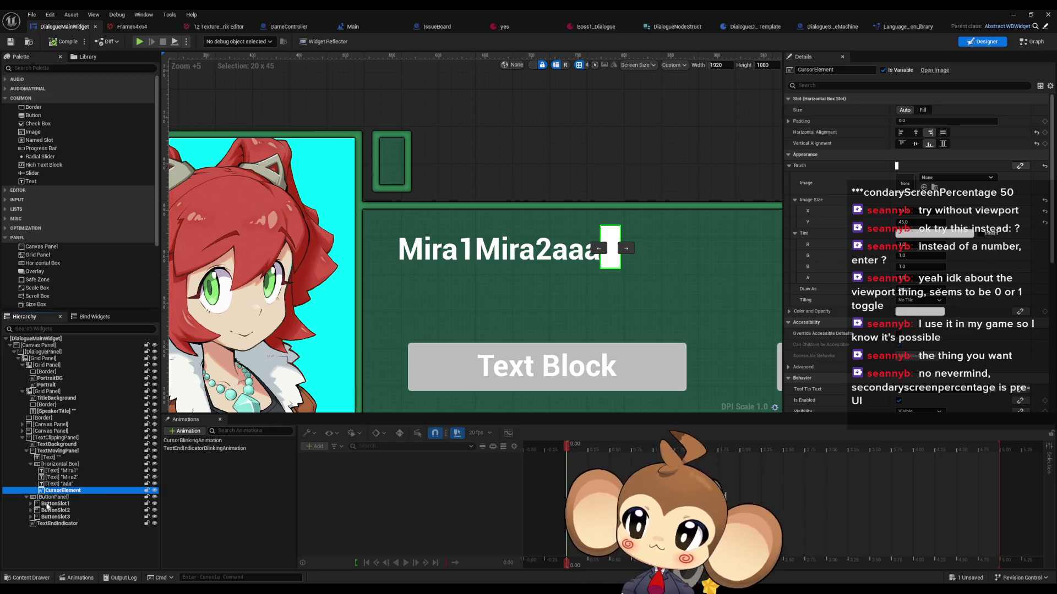
{"action": "double_click", "coordinate": [56, 465]}
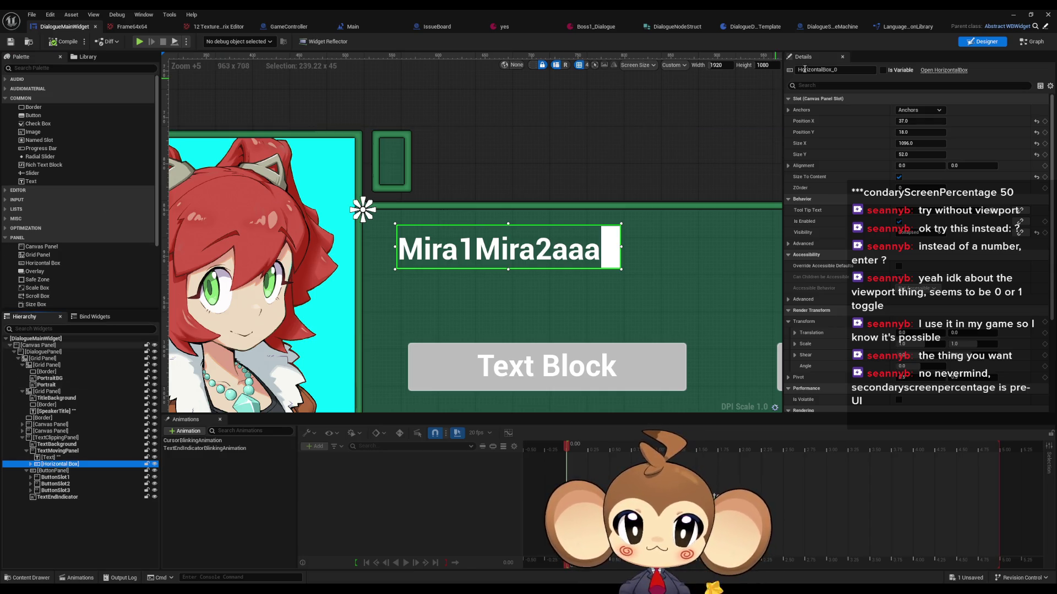
{"action": "left_click", "coordinate": [979, 44]}
{"action": "left_click", "coordinate": [979, 44]}
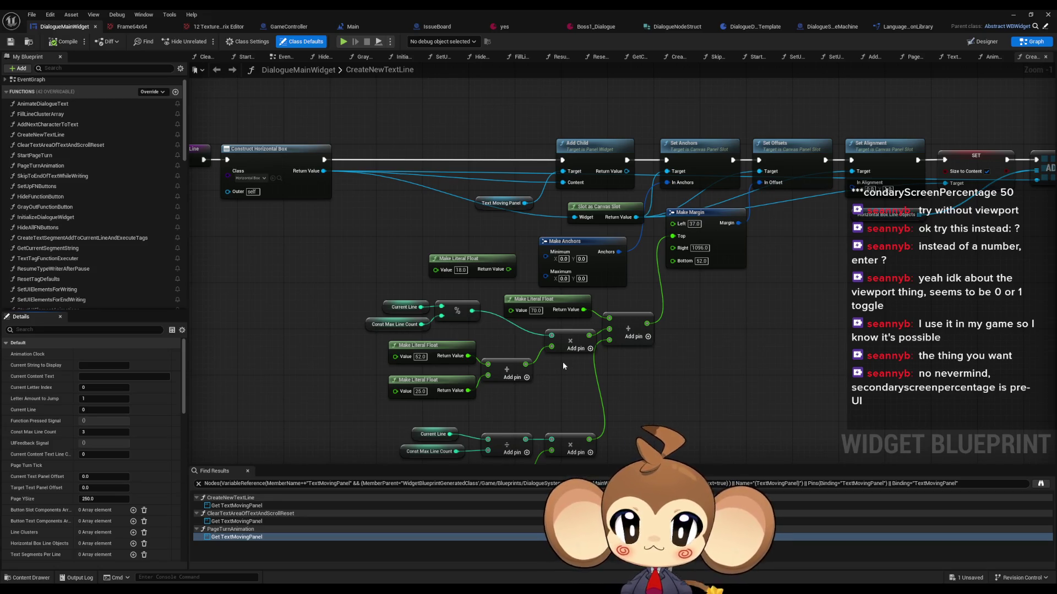
Step: Switch to Designer, zoom onto the Mira1Mira2aaa line, and select TextMovingPanel (position 0, 0, size 100 × 30)
{"action": "left_click", "coordinate": [978, 43]}
{"action": "scroll", "coordinate": [368, 336], "scroll_direction": "up", "scroll_amount": 13}
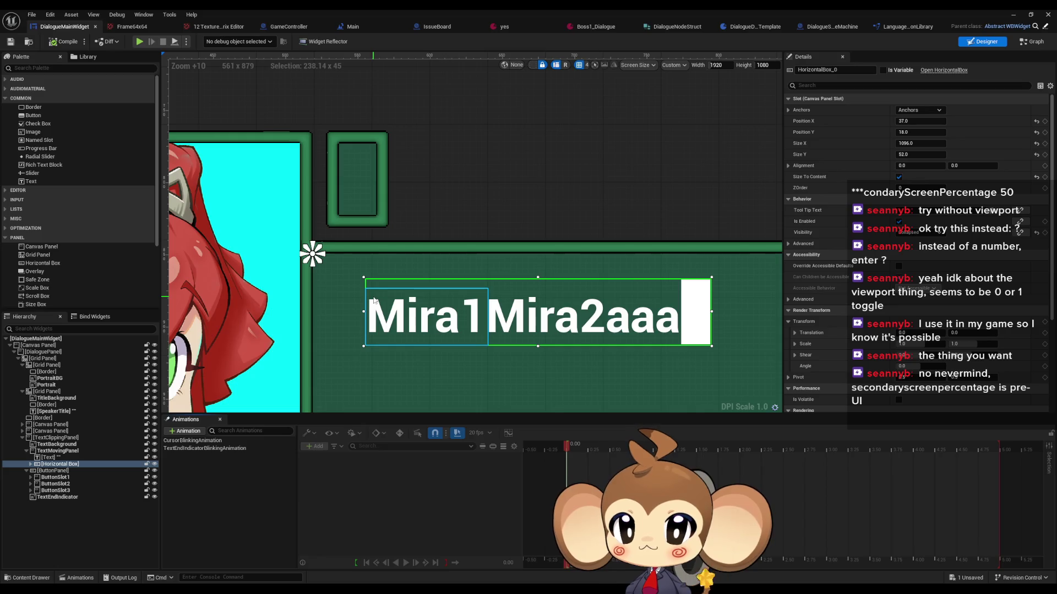
{"action": "scroll", "coordinate": [374, 300], "scroll_direction": "down", "scroll_amount": 7}
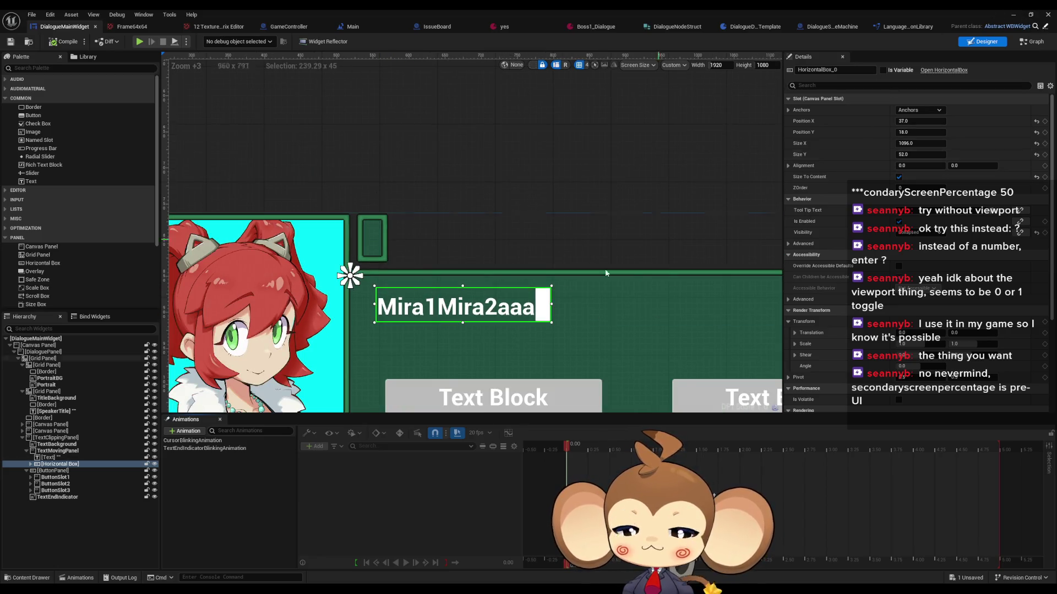
{"action": "scroll", "coordinate": [637, 256], "scroll_direction": "down", "scroll_amount": 5}
{"action": "scroll", "coordinate": [351, 271], "scroll_direction": "up", "scroll_amount": 9}
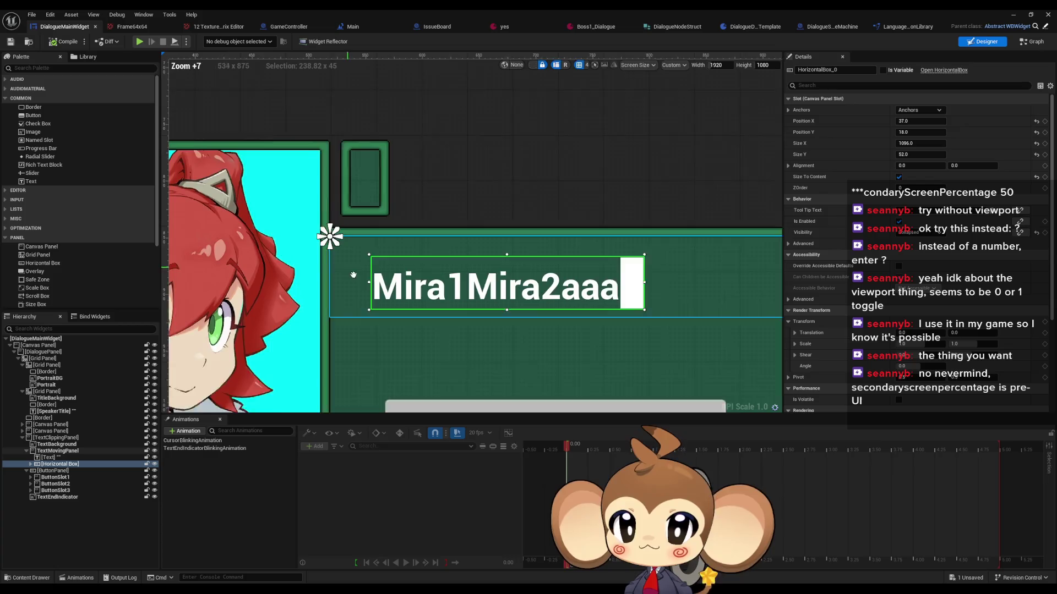
{"action": "left_click_drag", "start_coordinate": [351, 272], "coordinate": [372, 299]}
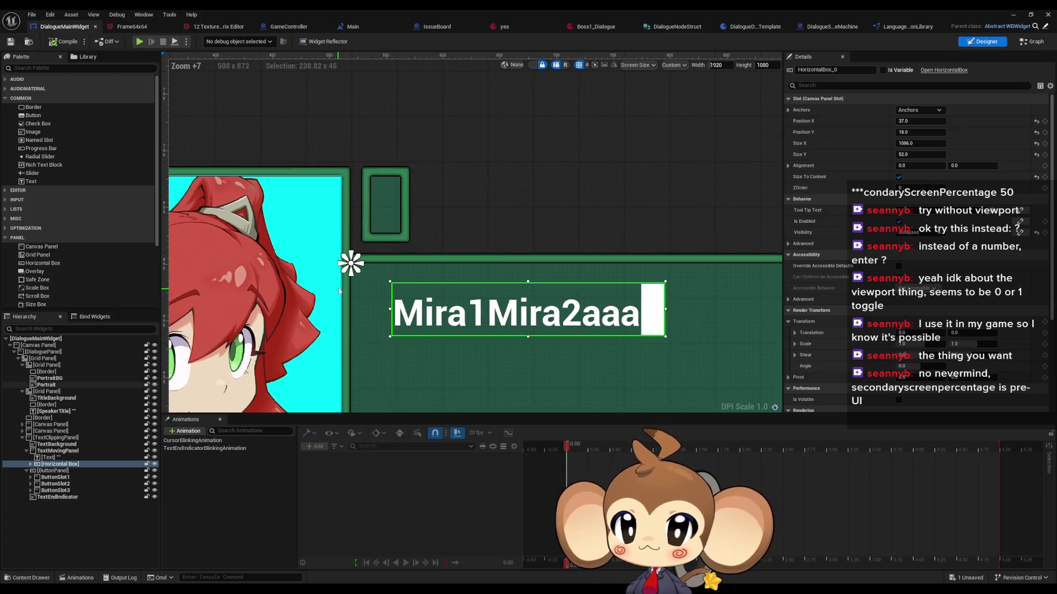
{"action": "left_click", "coordinate": [49, 451]}
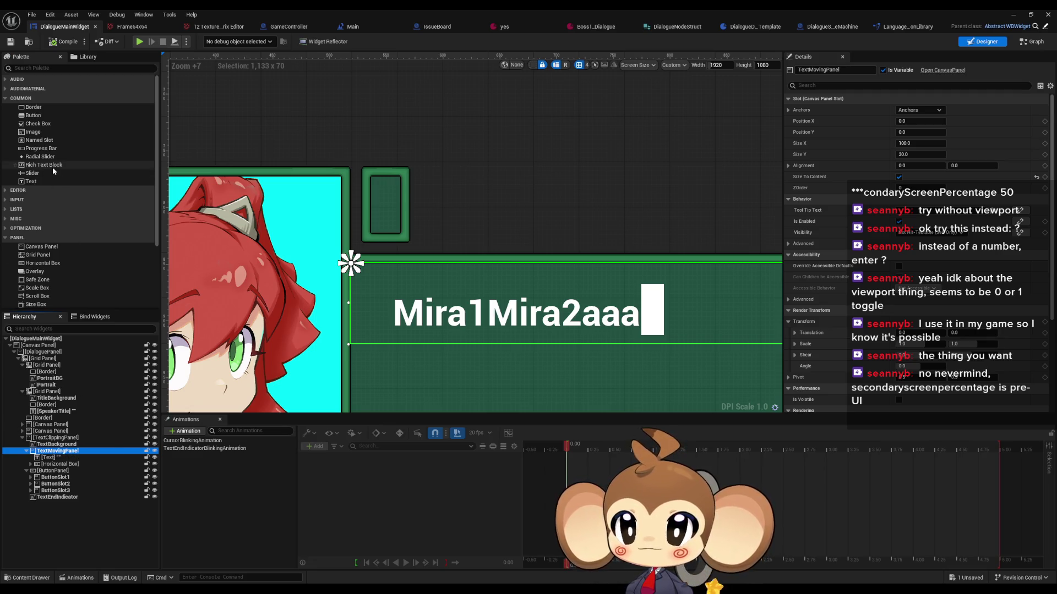
Step: Drop an Image widget into TextMovingPanel, then play the game and load the saved game
{"action": "mouse_move", "coordinate": [33, 132]}
{"action": "left_mouse_down"}
{"action": "mouse_move", "coordinate": [124, 418]}
{"action": "mouse_move", "coordinate": [65, 454]}
{"action": "left_mouse_up"}
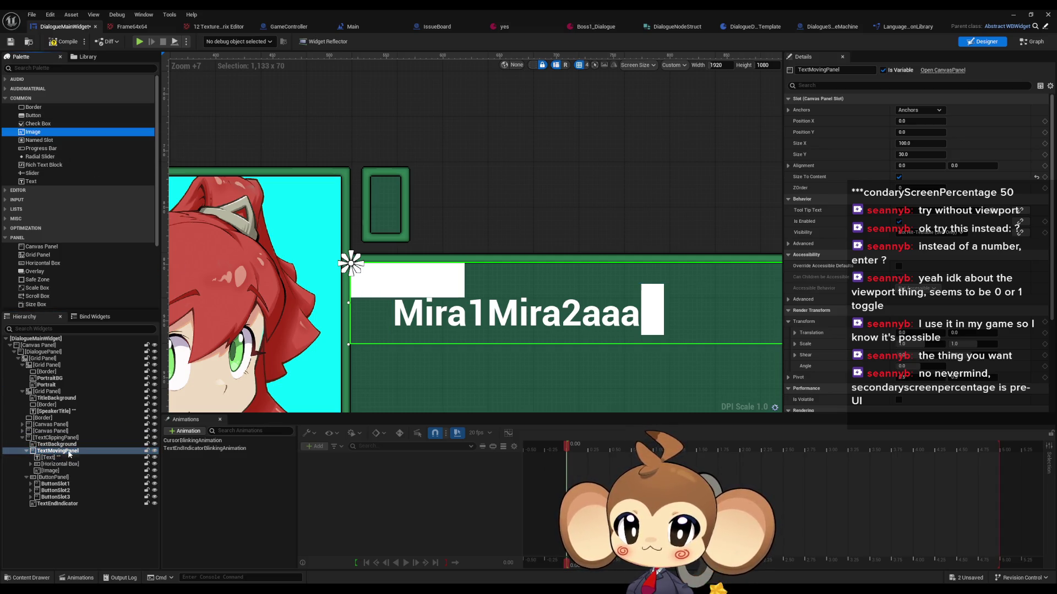
{"action": "left_click", "coordinate": [1014, 15]}
{"action": "left_click", "coordinate": [203, 43]}
{"action": "left_click", "coordinate": [381, 241]}
{"action": "left_click", "coordinate": [158, 302]}
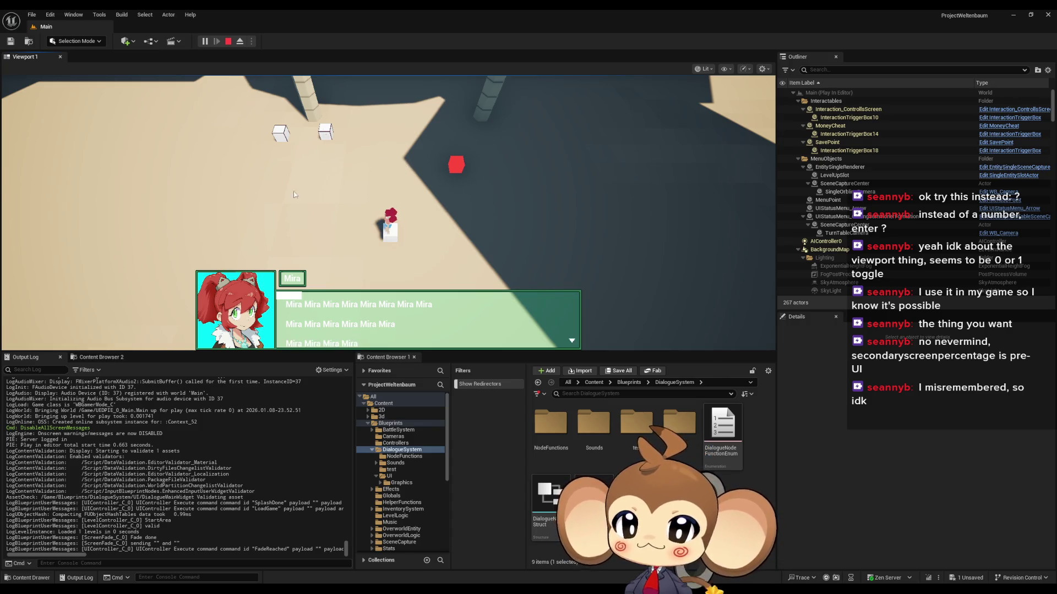
Step: Toggle the game view full screen with F11 and back, stop PIE, and return to DialogueMainWidget
{"action": "key", "text": "F11"}
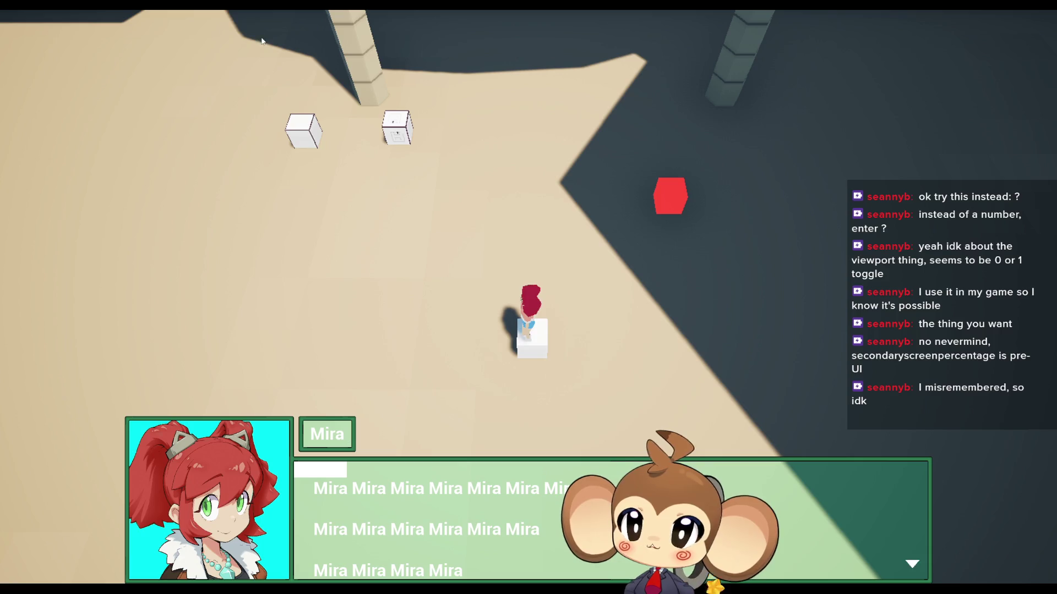
{"action": "key", "text": "F11"}
{"action": "key", "text": "Escape"}
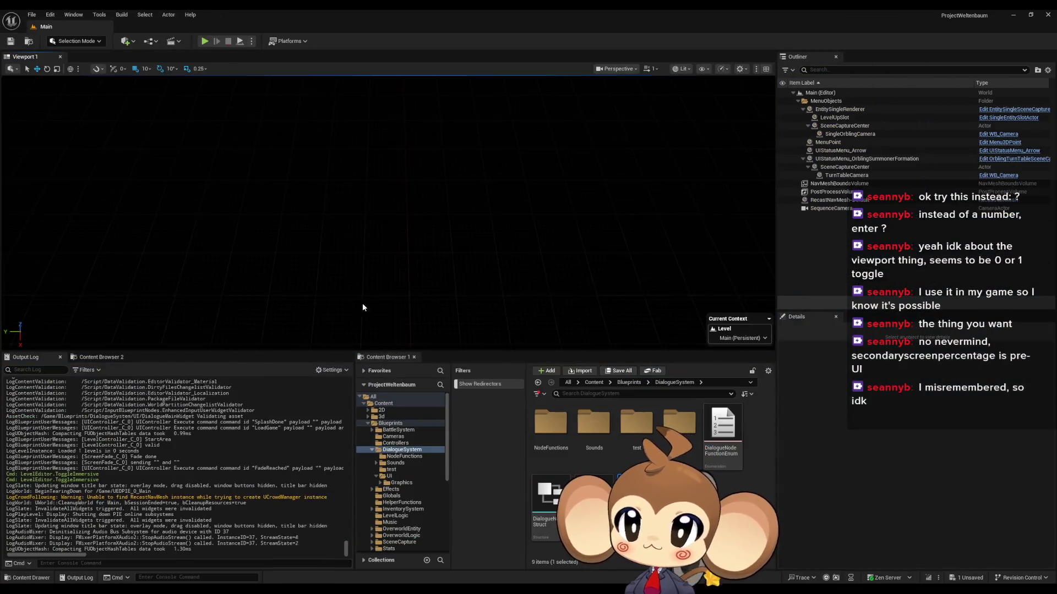
{"action": "left_click", "coordinate": [443, 558]}
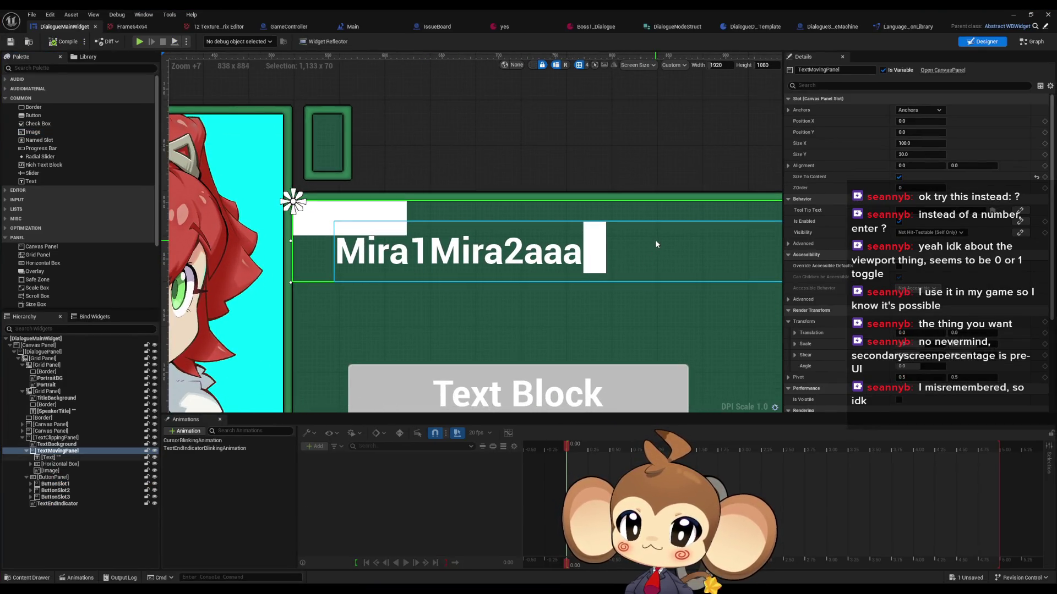
{"action": "left_click", "coordinate": [58, 466]}
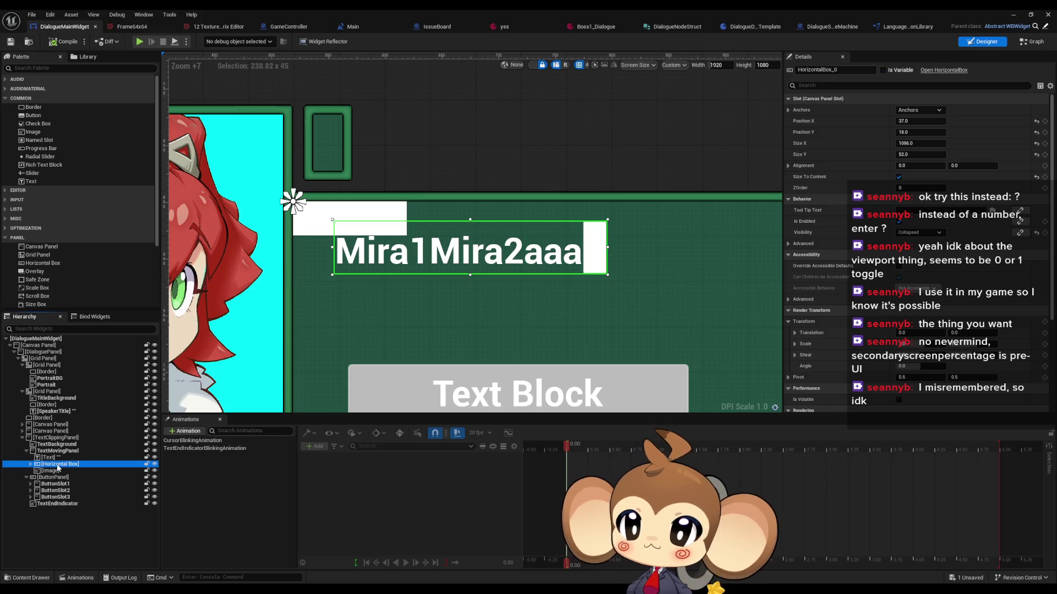
{"action": "key", "text": "Up"}
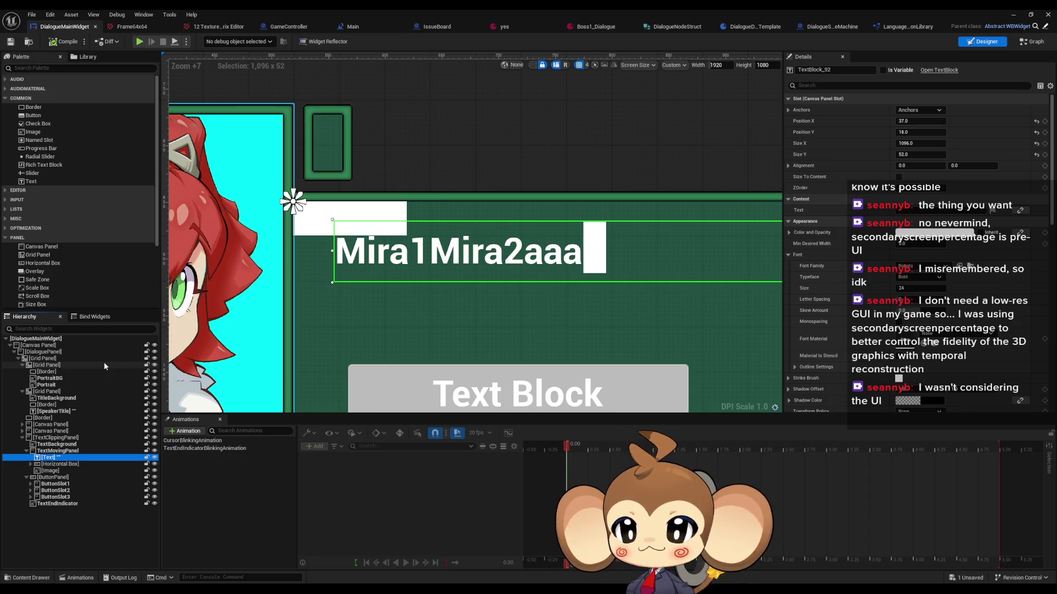
Step: Pan and zoom the designer canvas around the dialogue panel's text line, then switch to the graph
{"action": "scroll", "coordinate": [397, 296], "scroll_direction": "down", "scroll_amount": 5}
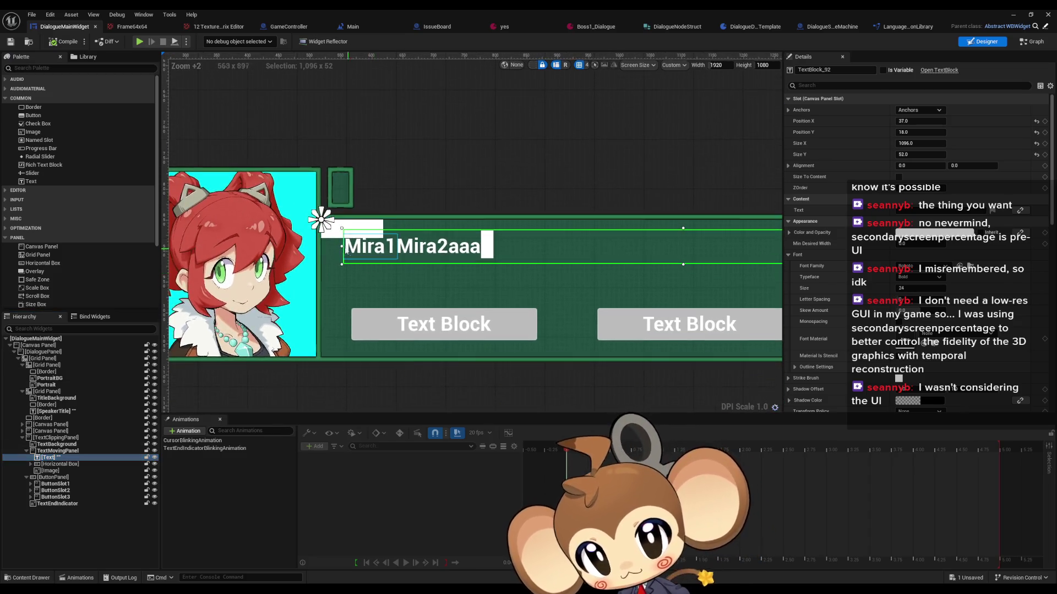
{"action": "scroll", "coordinate": [348, 251], "scroll_direction": "up", "scroll_amount": 4}
{"action": "mouse_move", "coordinate": [380, 305]}
{"action": "left_mouse_down"}
{"action": "mouse_move", "coordinate": [406, 276]}
{"action": "mouse_move", "coordinate": [401, 263]}
{"action": "left_mouse_up"}
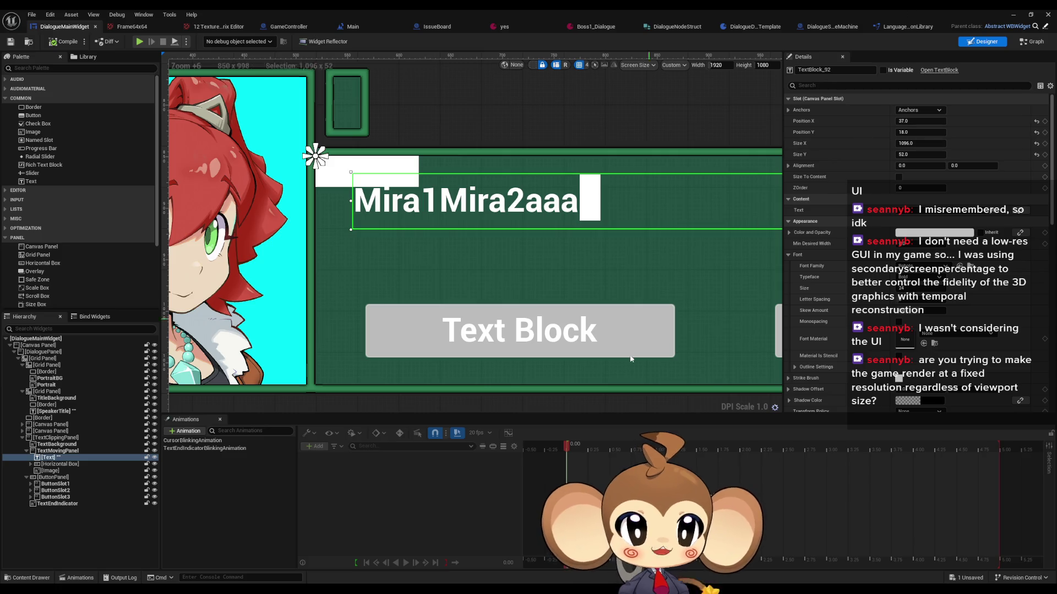
{"action": "scroll", "coordinate": [737, 363], "scroll_direction": "down", "scroll_amount": 1}
{"action": "mouse_move", "coordinate": [725, 398]}
{"action": "left_mouse_down"}
{"action": "mouse_move", "coordinate": [686, 362]}
{"action": "mouse_move", "coordinate": [679, 325]}
{"action": "mouse_move", "coordinate": [733, 100]}
{"action": "mouse_move", "coordinate": [713, 67]}
{"action": "left_mouse_up"}
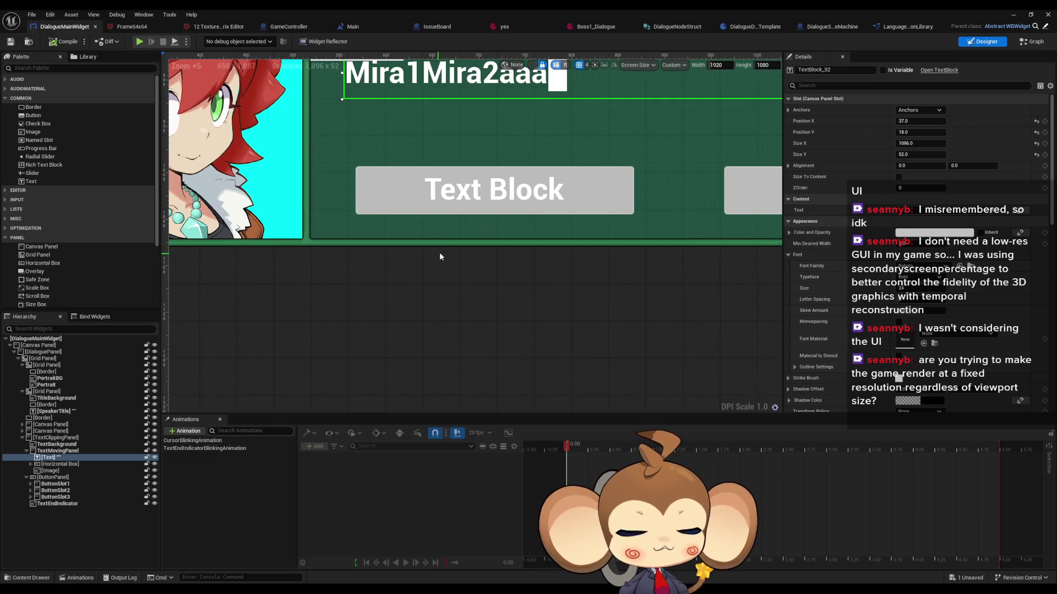
{"action": "scroll", "coordinate": [439, 257], "scroll_direction": "down", "scroll_amount": 4}
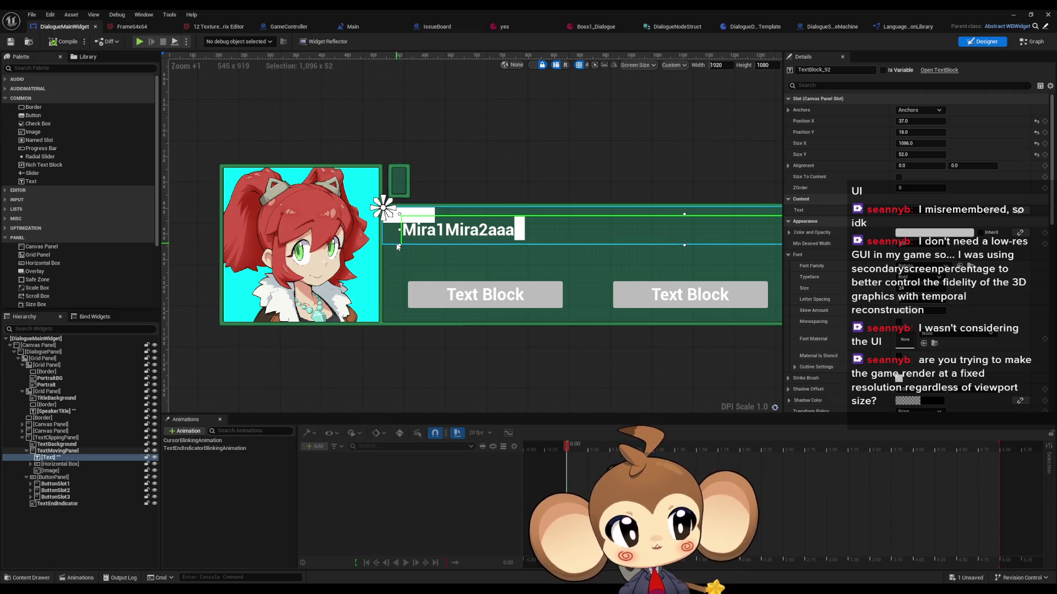
{"action": "scroll", "coordinate": [398, 246], "scroll_direction": "up", "scroll_amount": 2}
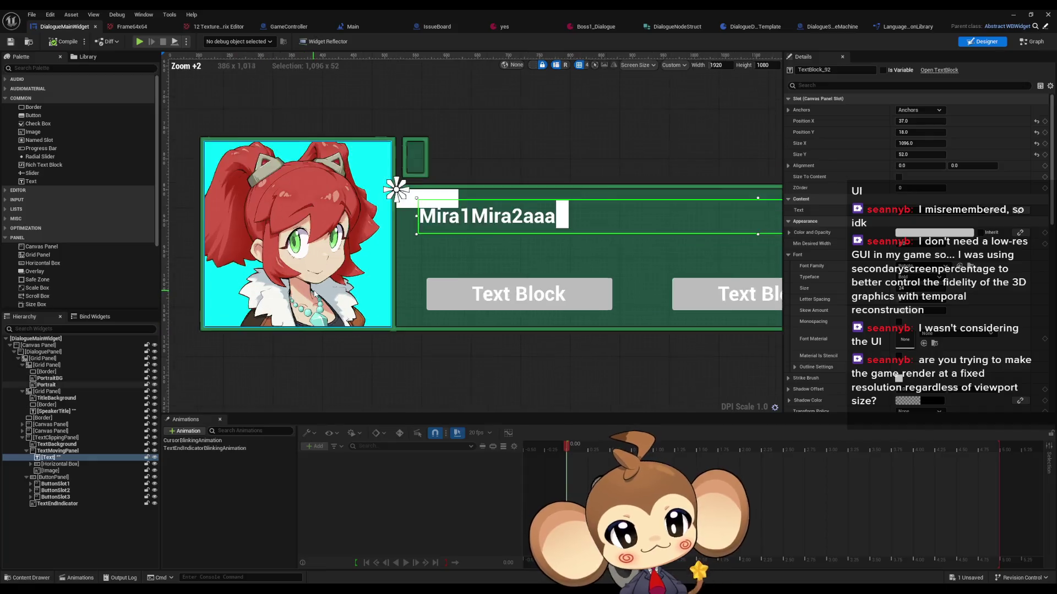
{"action": "scroll", "coordinate": [464, 220], "scroll_direction": "up", "scroll_amount": 4}
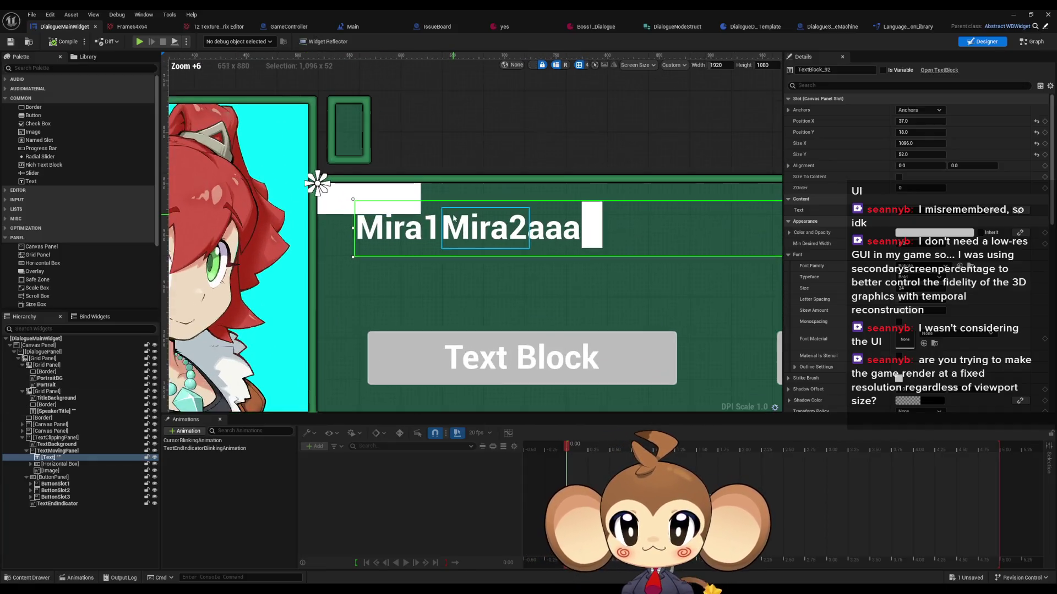
{"action": "scroll", "coordinate": [457, 277], "scroll_direction": "down", "scroll_amount": 7}
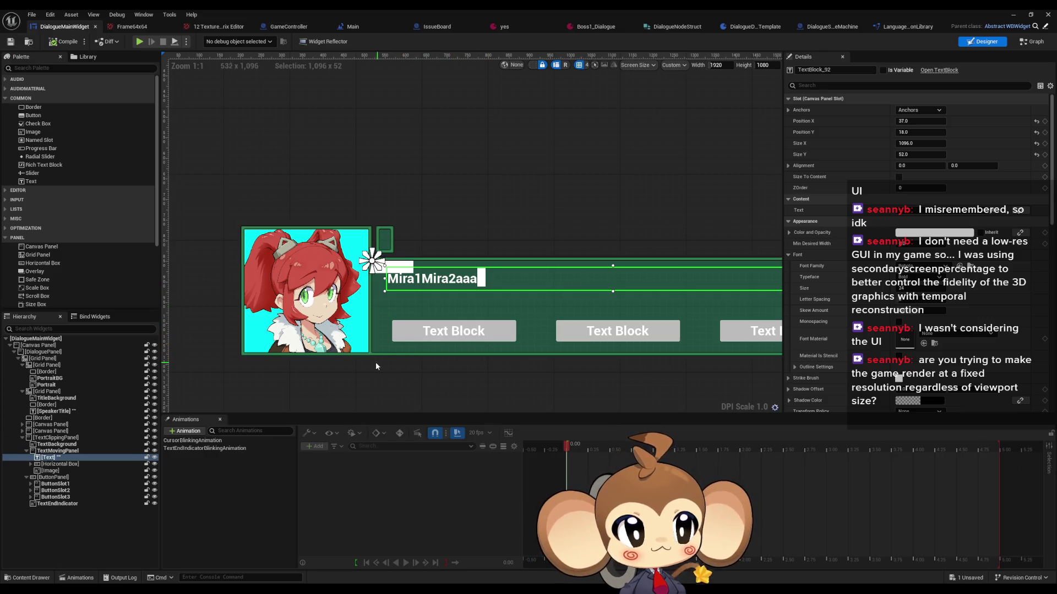
{"action": "scroll", "coordinate": [396, 328], "scroll_direction": "up", "scroll_amount": 3}
{"action": "scroll", "coordinate": [386, 270], "scroll_direction": "up", "scroll_amount": 3}
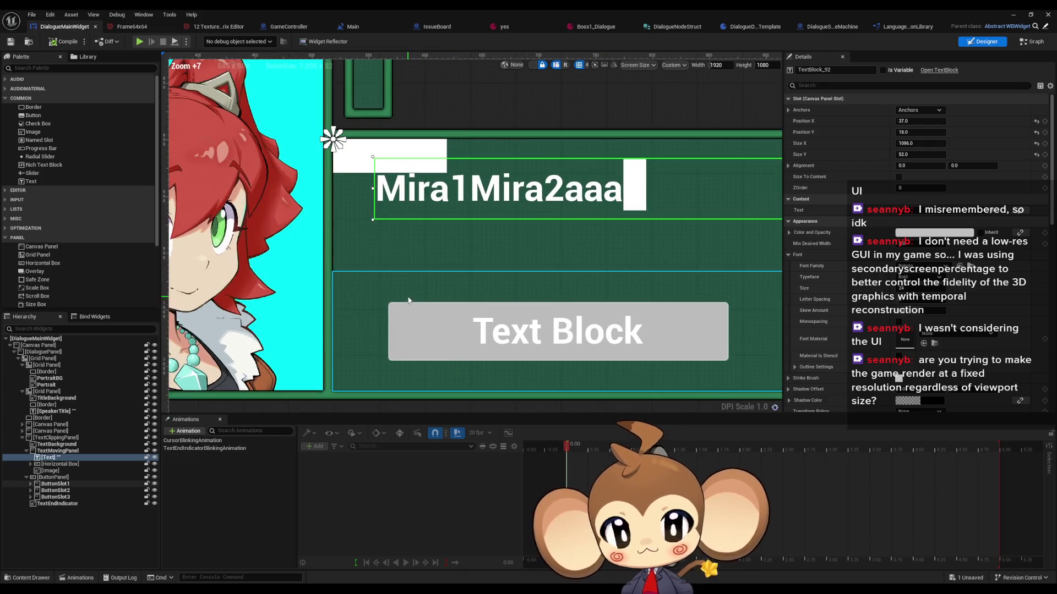
{"action": "left_click_drag", "start_coordinate": [355, 245], "coordinate": [355, 265]}
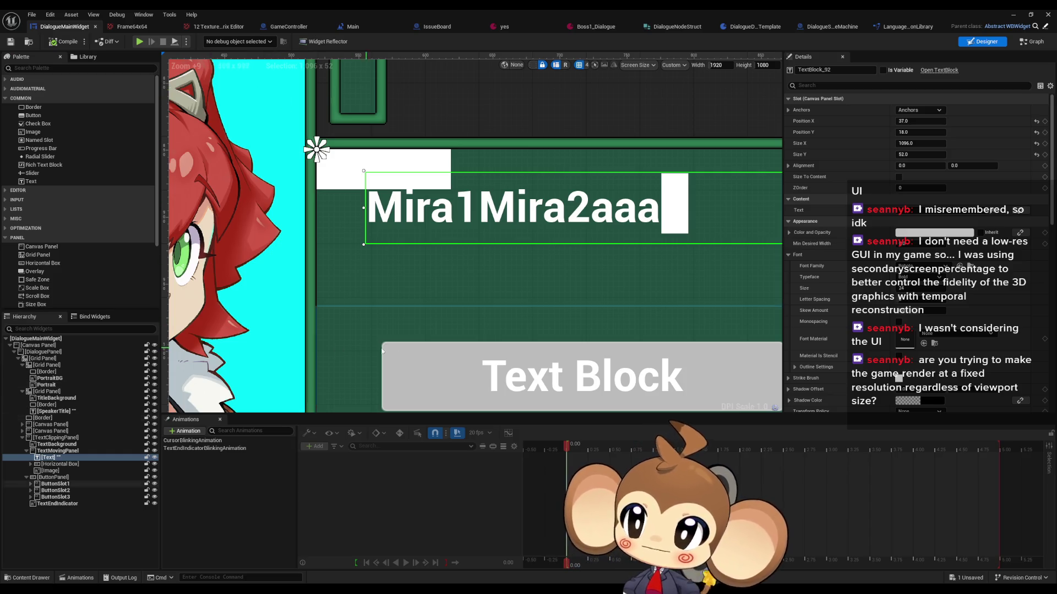
{"action": "scroll", "coordinate": [477, 327], "scroll_direction": "down", "scroll_amount": 6}
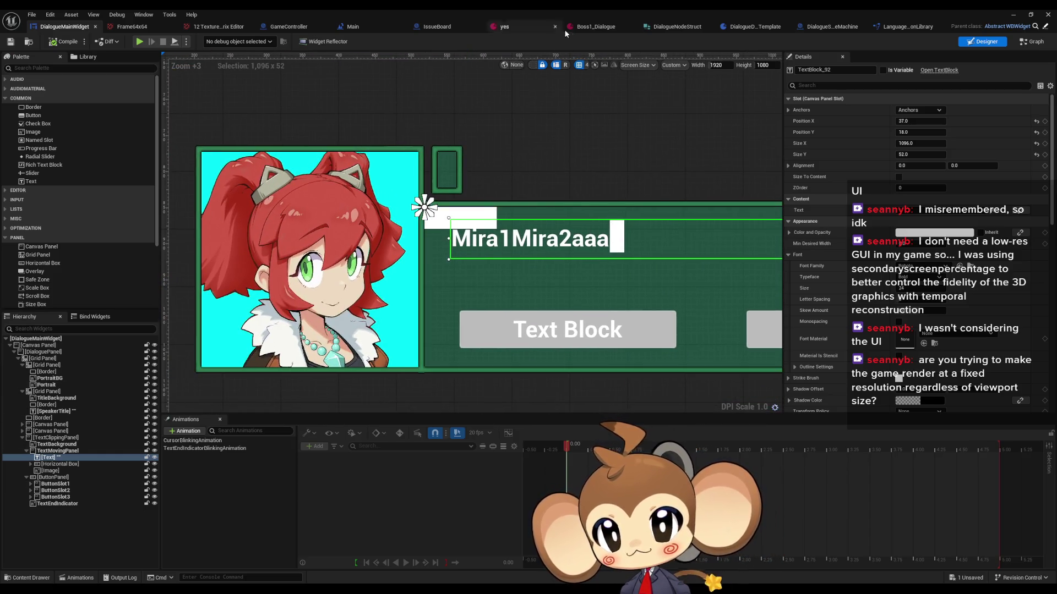
{"action": "left_click", "coordinate": [1018, 44]}
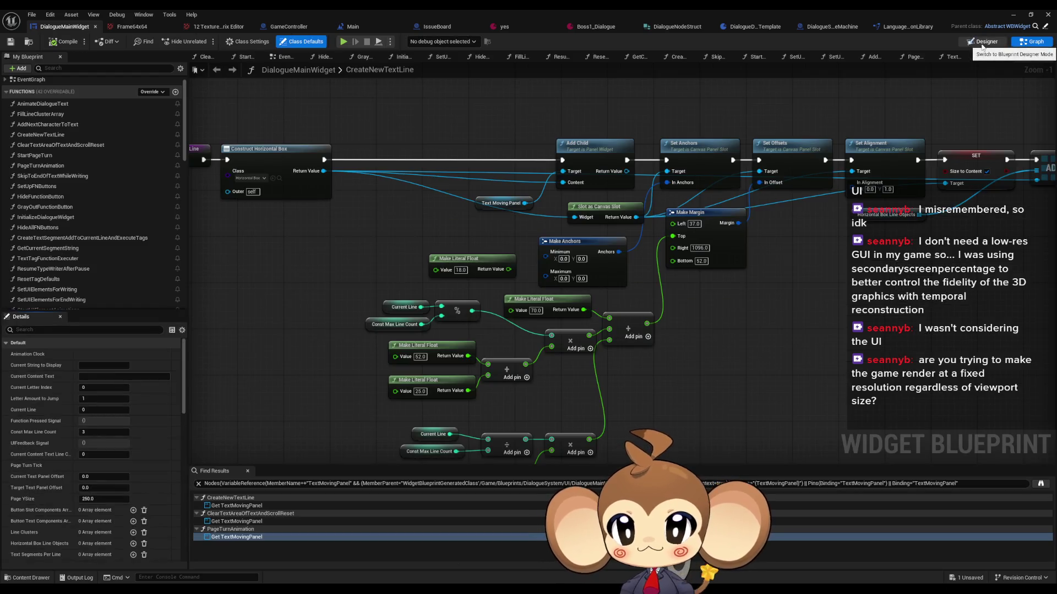
{"action": "left_click", "coordinate": [983, 44]}
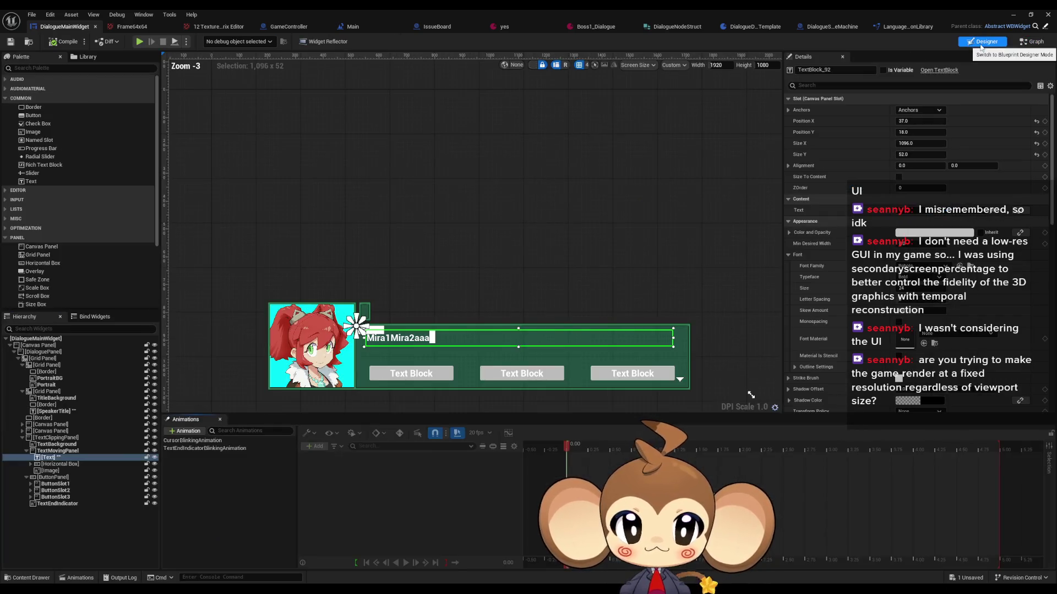
{"action": "left_click", "coordinate": [788, 110]}
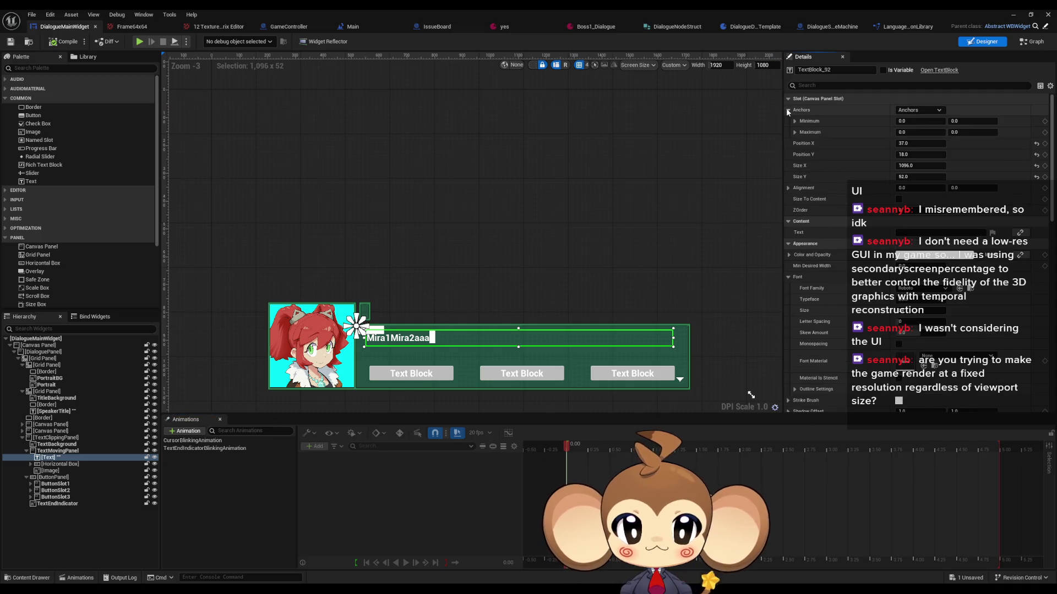
{"action": "left_click", "coordinate": [377, 330]}
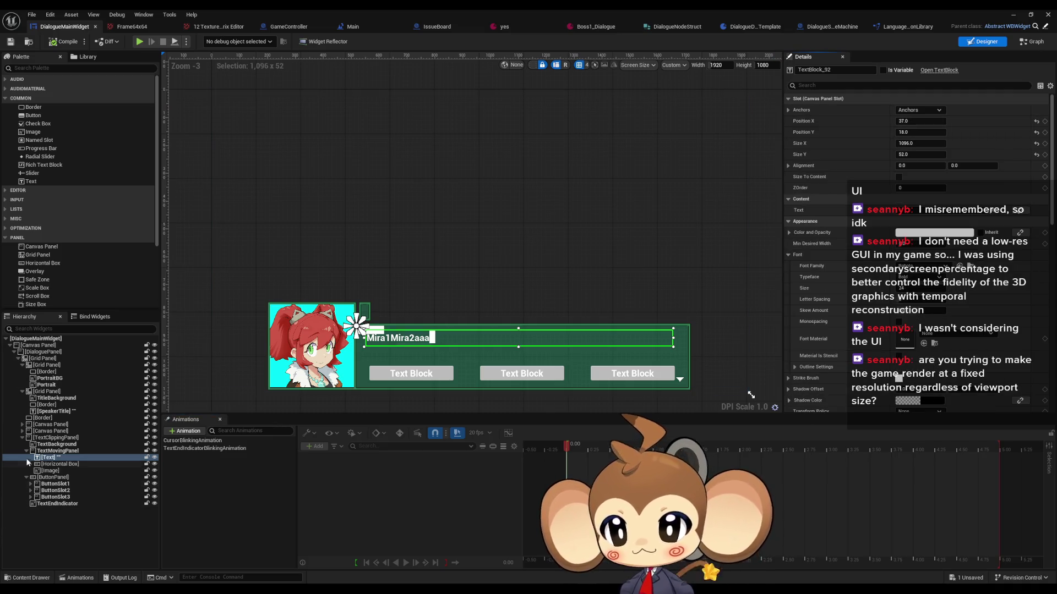
{"action": "scroll", "coordinate": [379, 369], "scroll_direction": "up", "scroll_amount": 5}
{"action": "scroll", "coordinate": [448, 312], "scroll_direction": "up", "scroll_amount": 3}
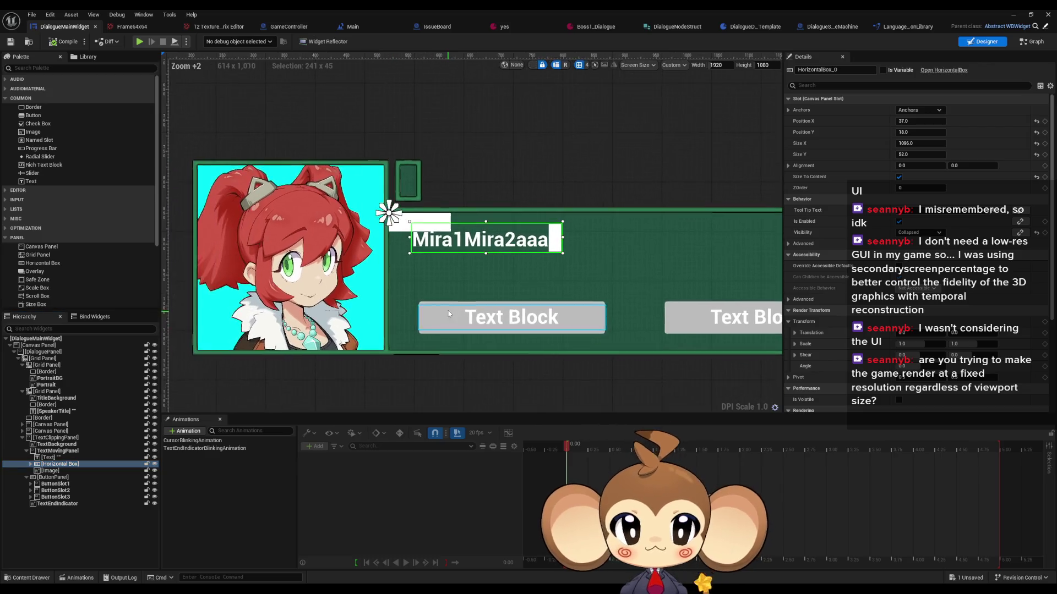
{"action": "left_click", "coordinate": [788, 110]}
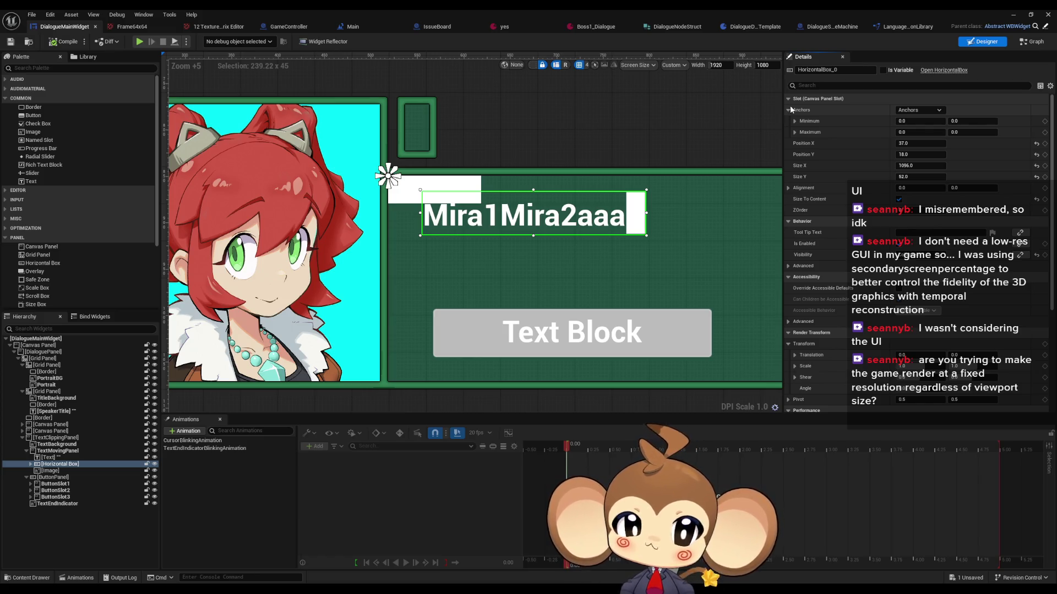
{"action": "left_click", "coordinate": [1023, 44]}
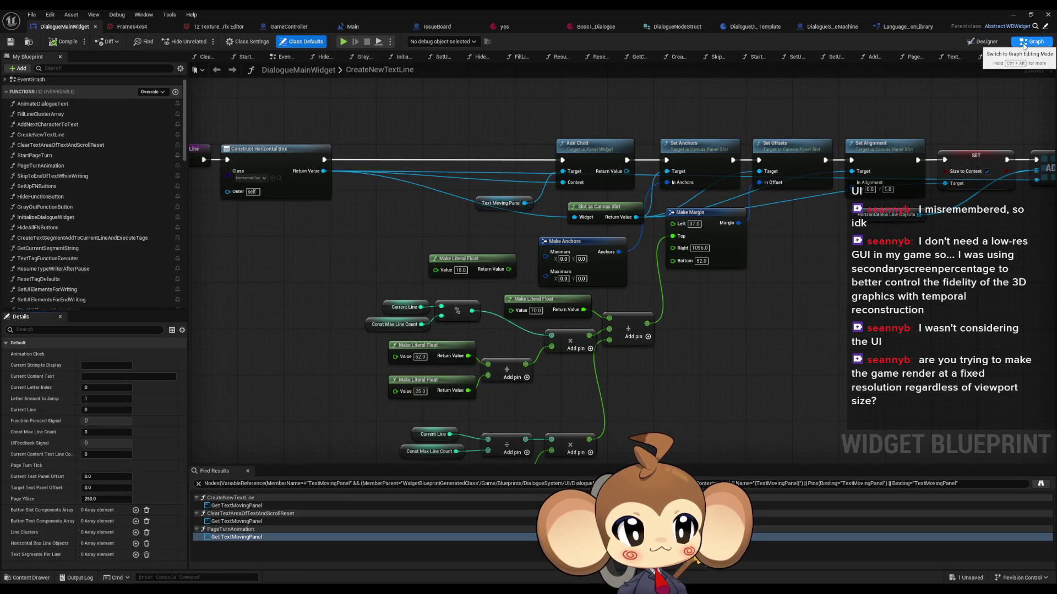
Step: Compare the graph's 70.0 offset and Set Alignment values with the line's Horizontal Box
{"action": "left_click_drag", "start_coordinate": [742, 303], "coordinate": [712, 285]}
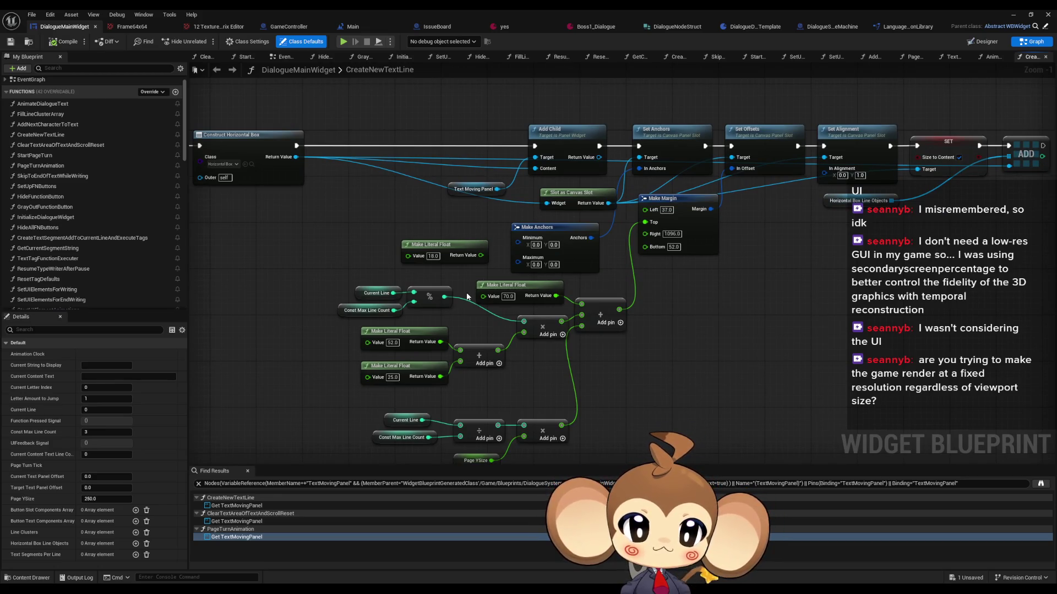
{"action": "mouse_move", "coordinate": [301, 302]}
{"action": "left_mouse_down"}
{"action": "mouse_move", "coordinate": [471, 361]}
{"action": "mouse_move", "coordinate": [713, 396]}
{"action": "mouse_move", "coordinate": [627, 385]}
{"action": "mouse_move", "coordinate": [659, 385]}
{"action": "left_mouse_up"}
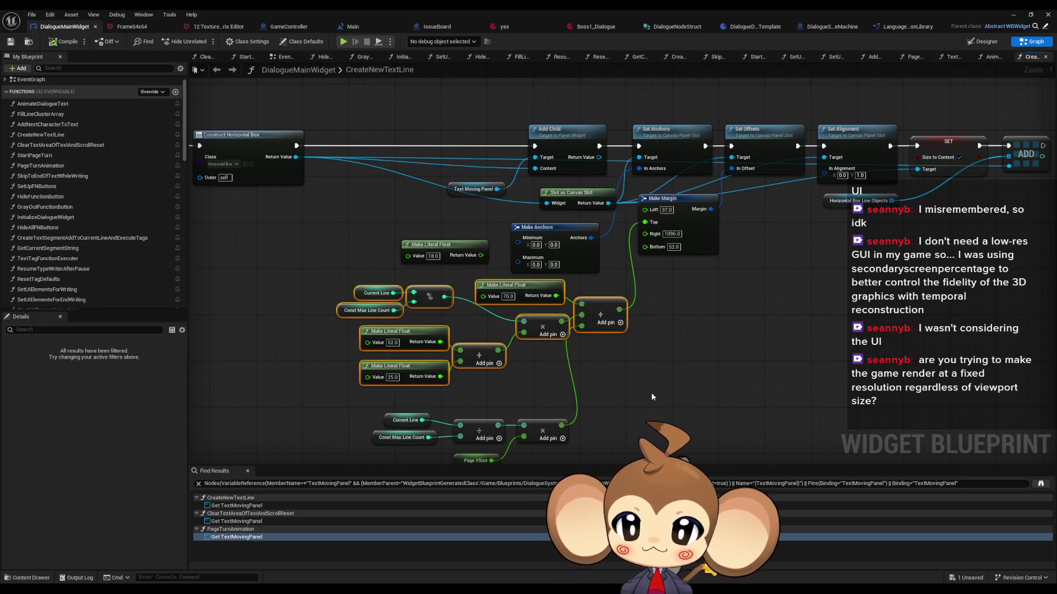
{"action": "left_click", "coordinate": [490, 285]}
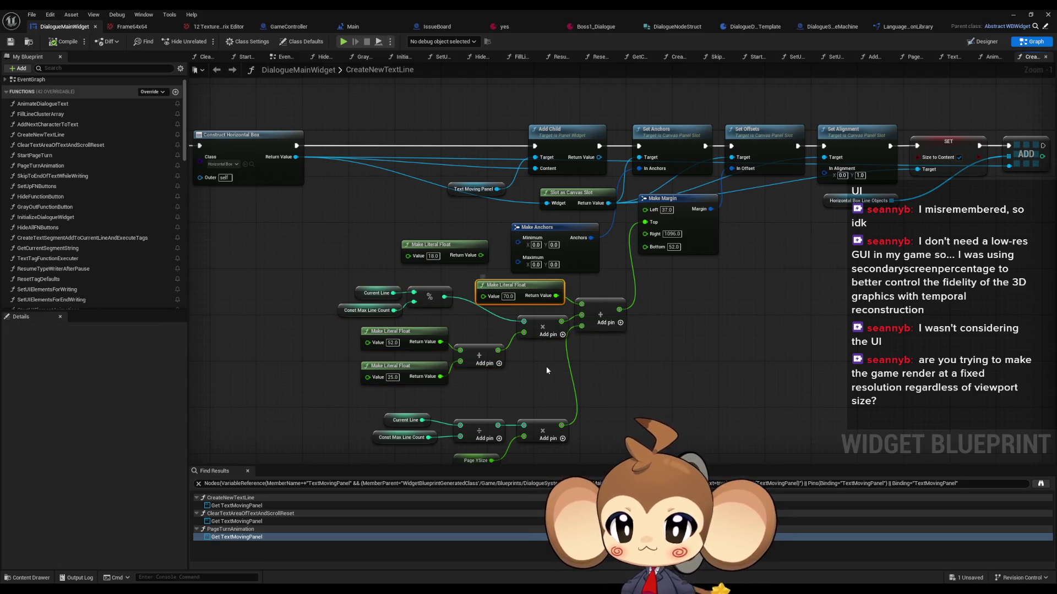
{"action": "left_click", "coordinate": [979, 43]}
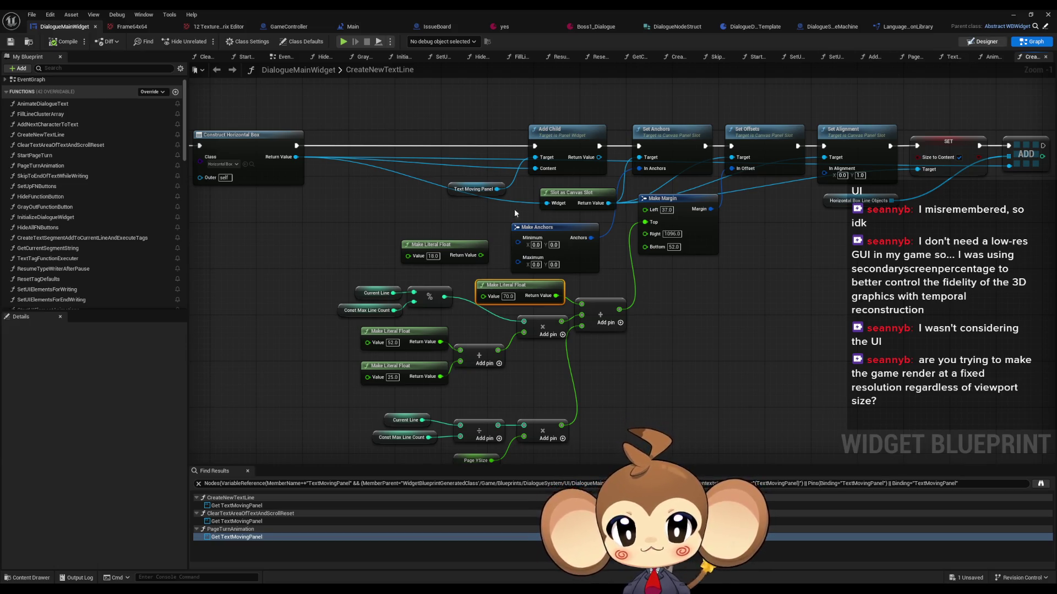
{"action": "scroll", "coordinate": [352, 347], "scroll_direction": "up", "scroll_amount": 3}
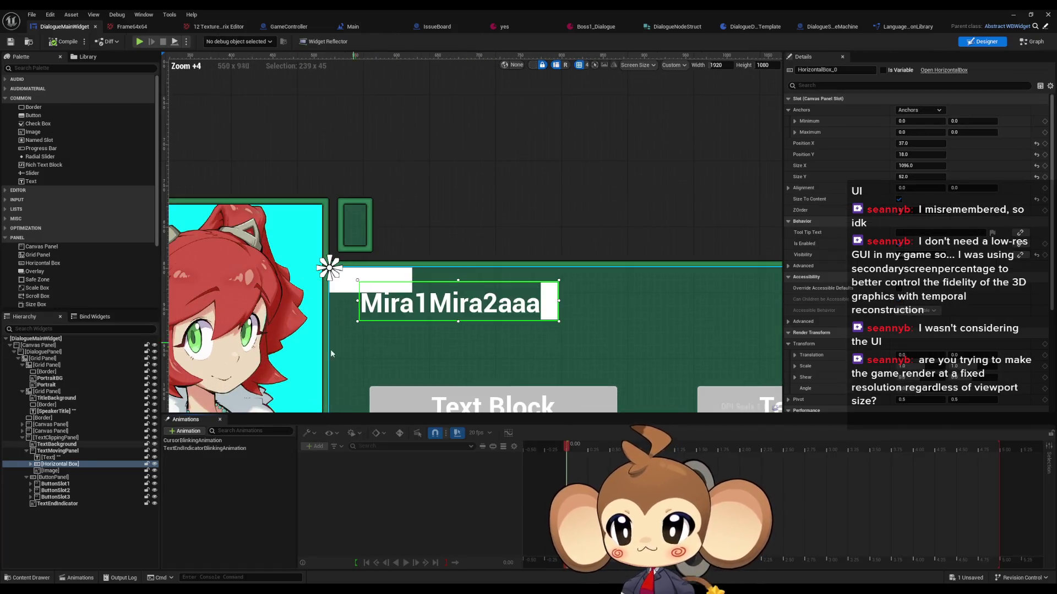
{"action": "left_click", "coordinate": [61, 464]}
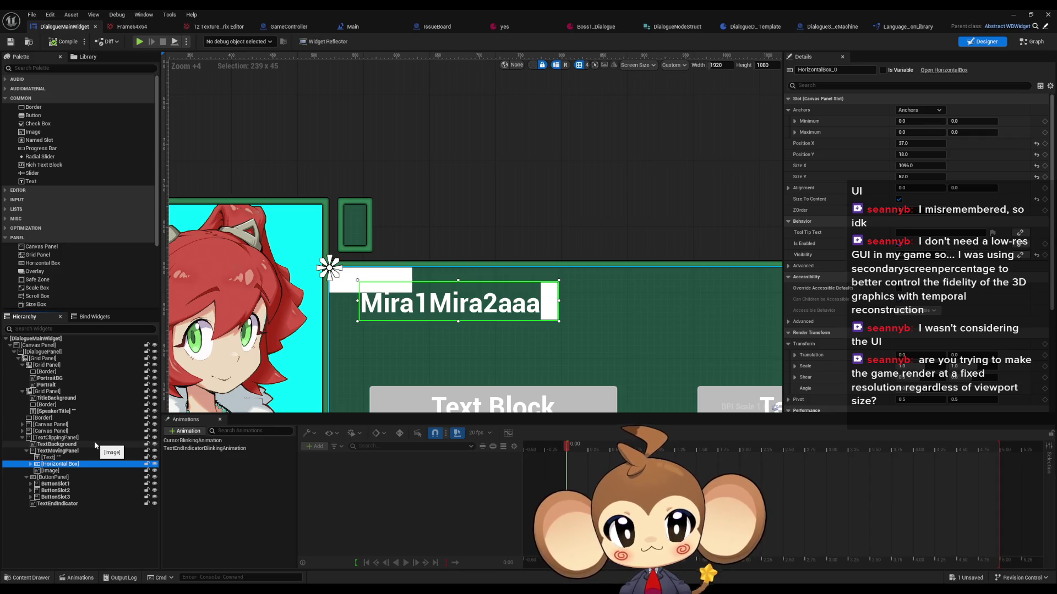
{"action": "key", "text": "shift+F4"}
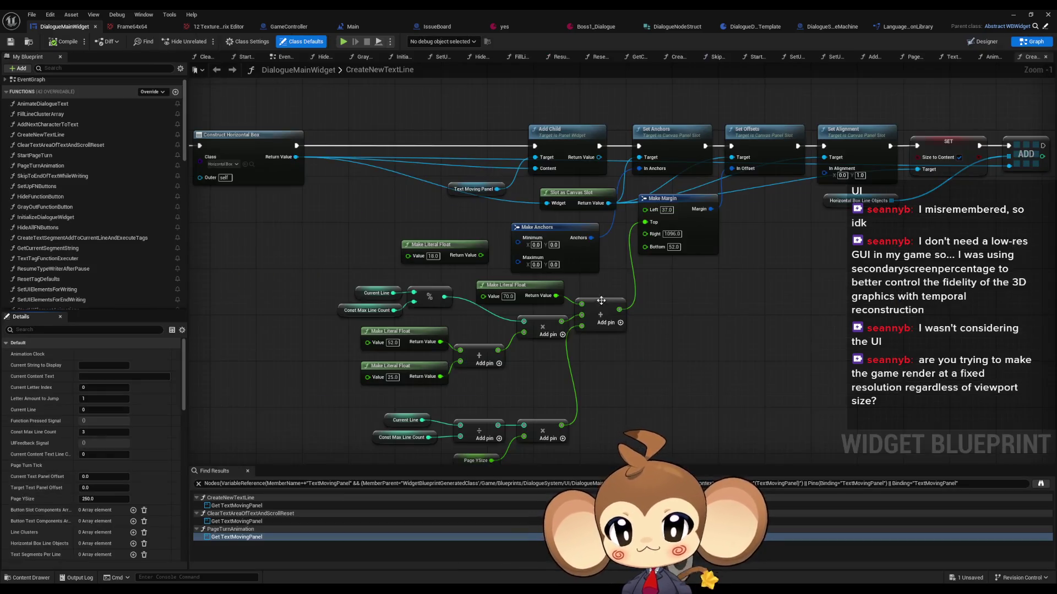
{"action": "left_click", "coordinate": [788, 164]}
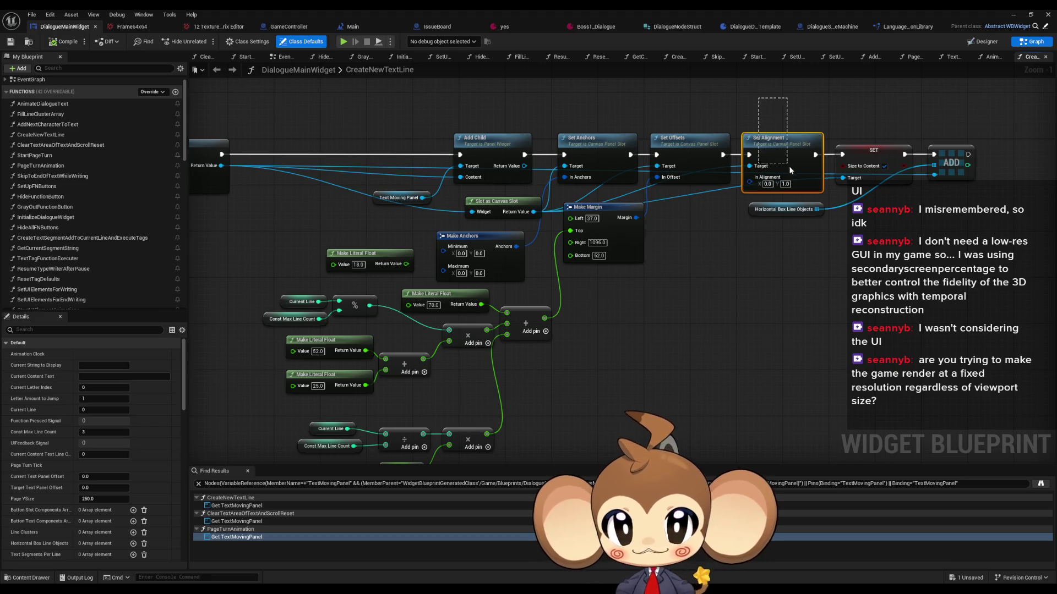
Step: Set the Horizontal Box slot's Alignment Y to 1.0 and Position Y to 70
{"action": "left_click", "coordinate": [985, 42]}
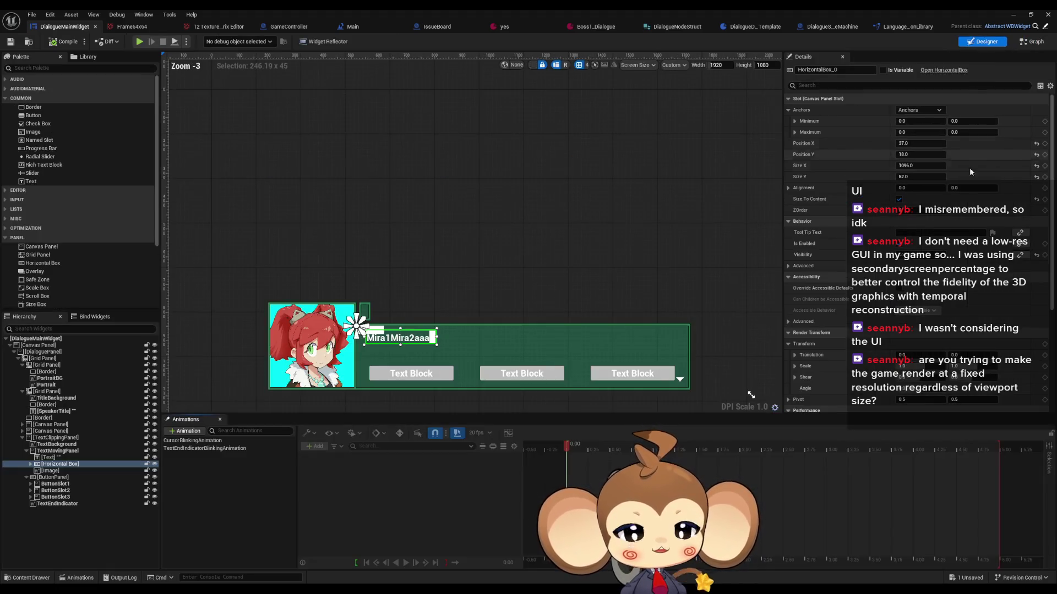
{"action": "left_click", "coordinate": [972, 188]}
{"action": "type", "text": "1"}
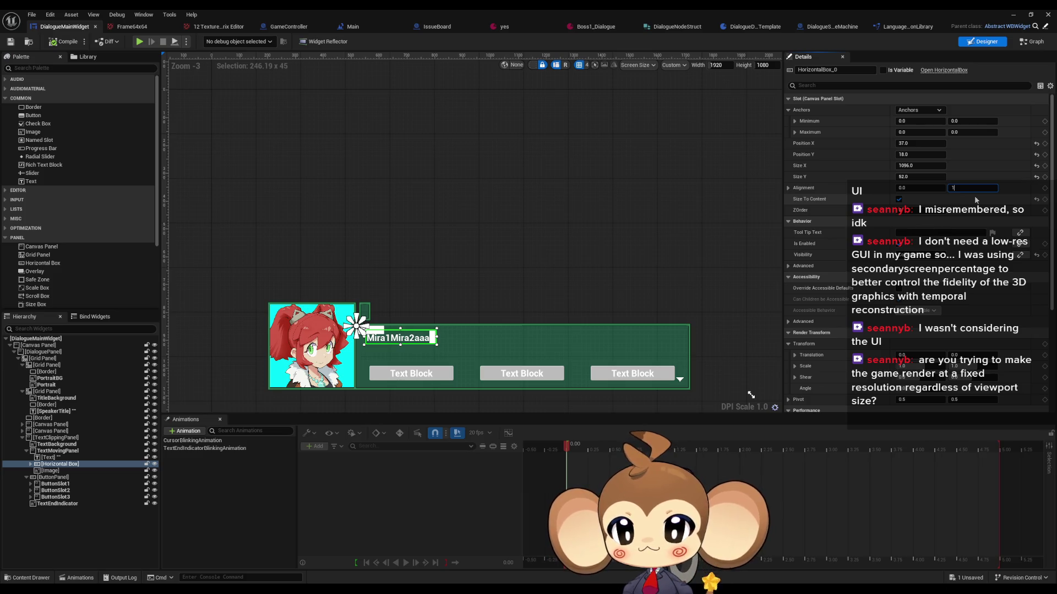
{"action": "key", "text": "Return"}
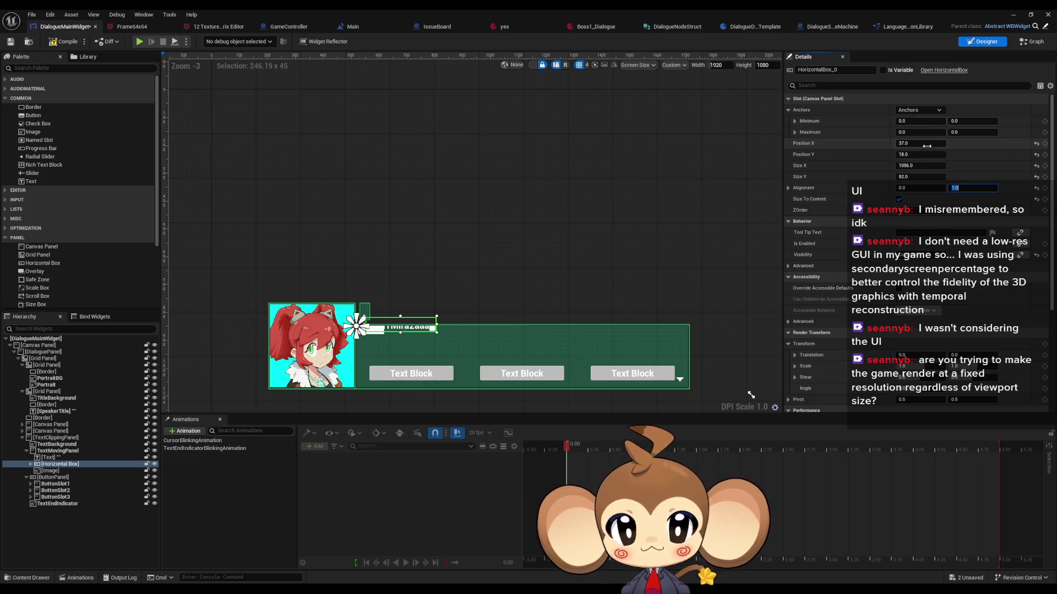
{"action": "left_click", "coordinate": [922, 156]}
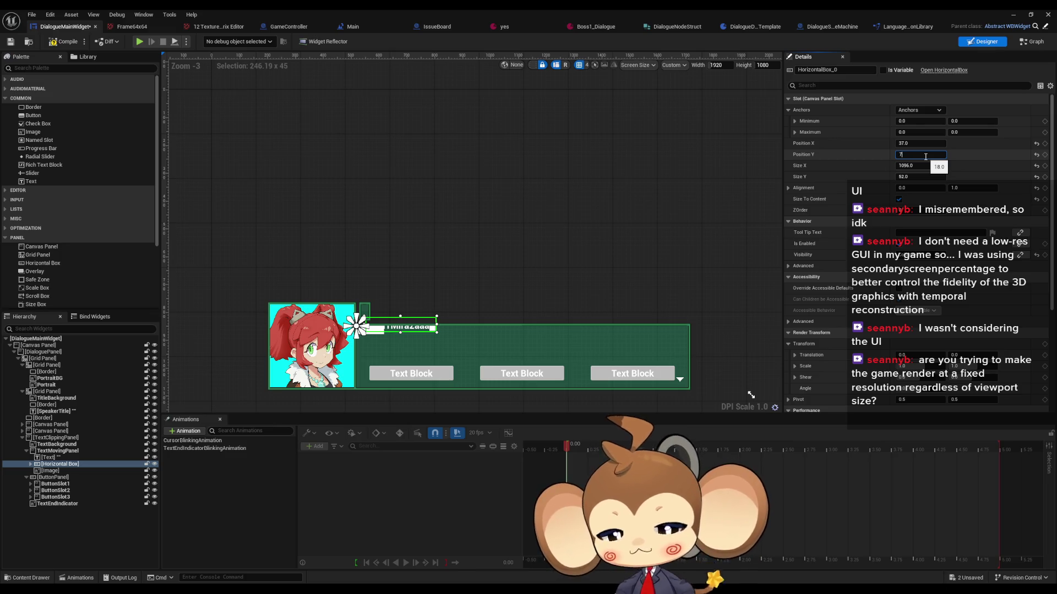
{"action": "type", "text": "0"}
{"action": "key", "text": "Return"}
{"action": "scroll", "coordinate": [344, 291], "scroll_direction": "up", "scroll_amount": 6}
{"action": "scroll", "coordinate": [344, 290], "scroll_direction": "up", "scroll_amount": 5}
{"action": "mouse_move", "coordinate": [342, 338]}
{"action": "left_mouse_down"}
{"action": "mouse_move", "coordinate": [463, 313]}
{"action": "mouse_move", "coordinate": [452, 283]}
{"action": "left_mouse_up"}
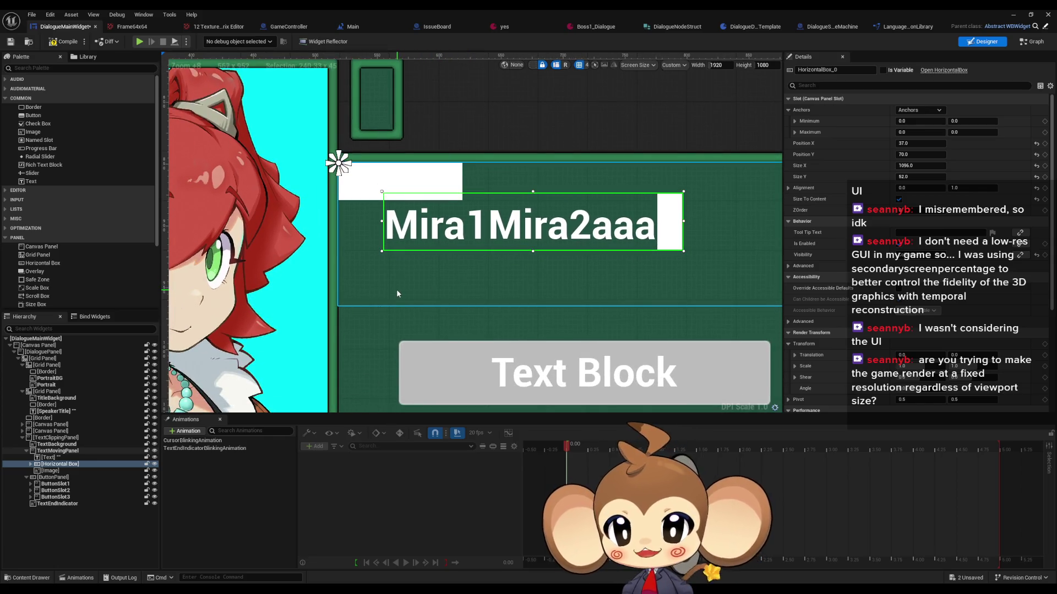
{"action": "scroll", "coordinate": [394, 289], "scroll_direction": "down", "scroll_amount": 5}
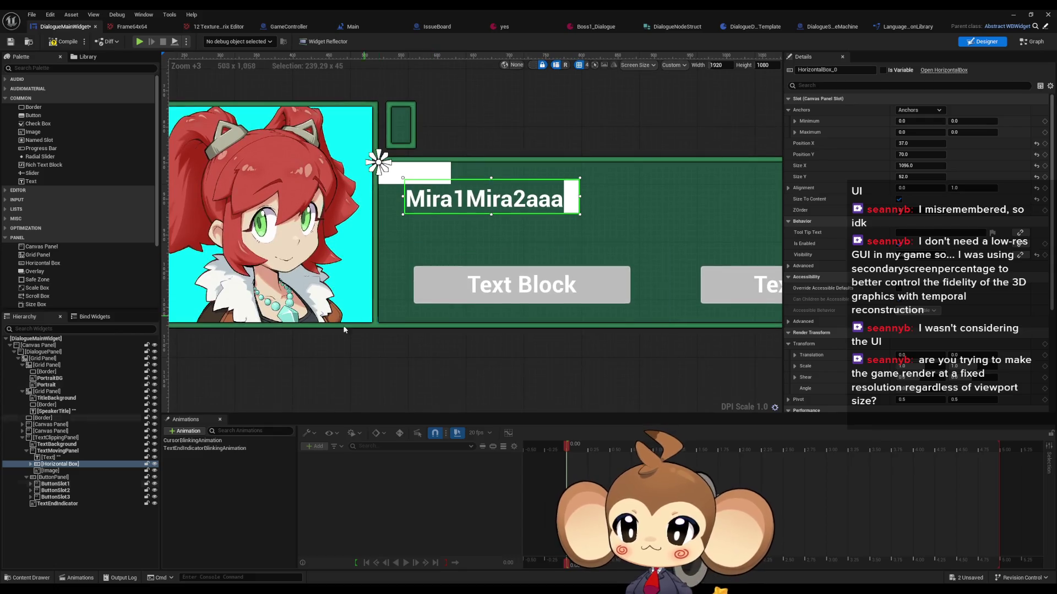
Step: Duplicate the text-line horizontal box and place the copy directly under TextMovingPanel
{"action": "left_click", "coordinate": [57, 466]}
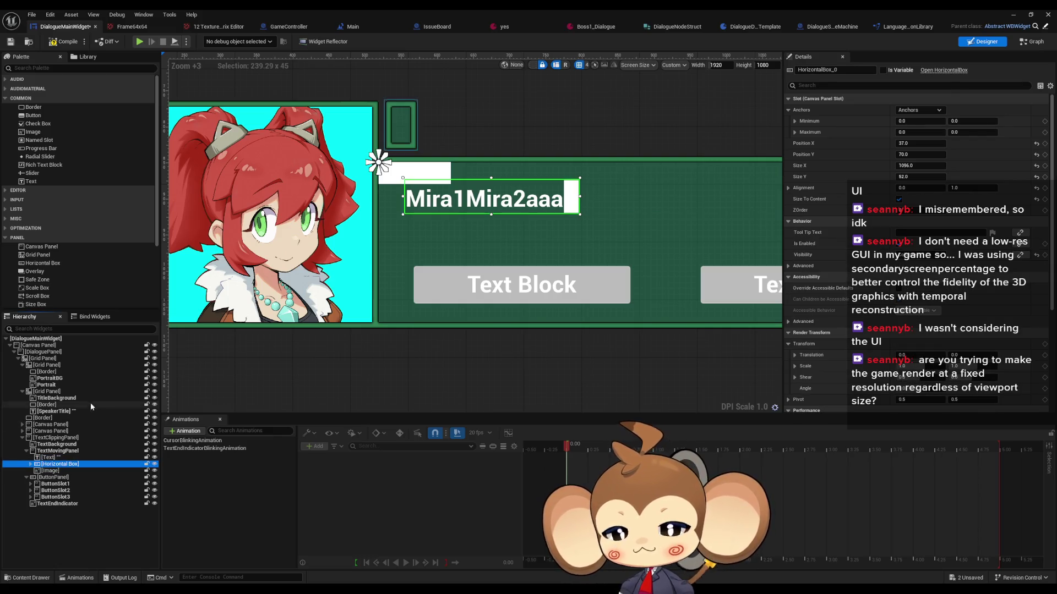
{"action": "key", "text": "ctrl+c"}
{"action": "key", "text": "ctrl+v"}
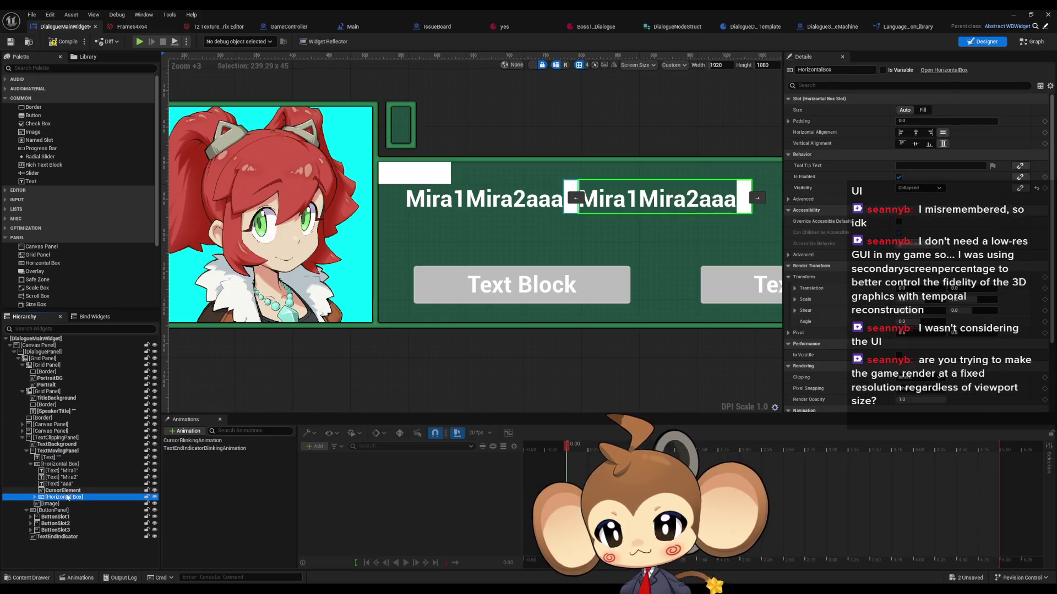
{"action": "left_click", "coordinate": [31, 465]}
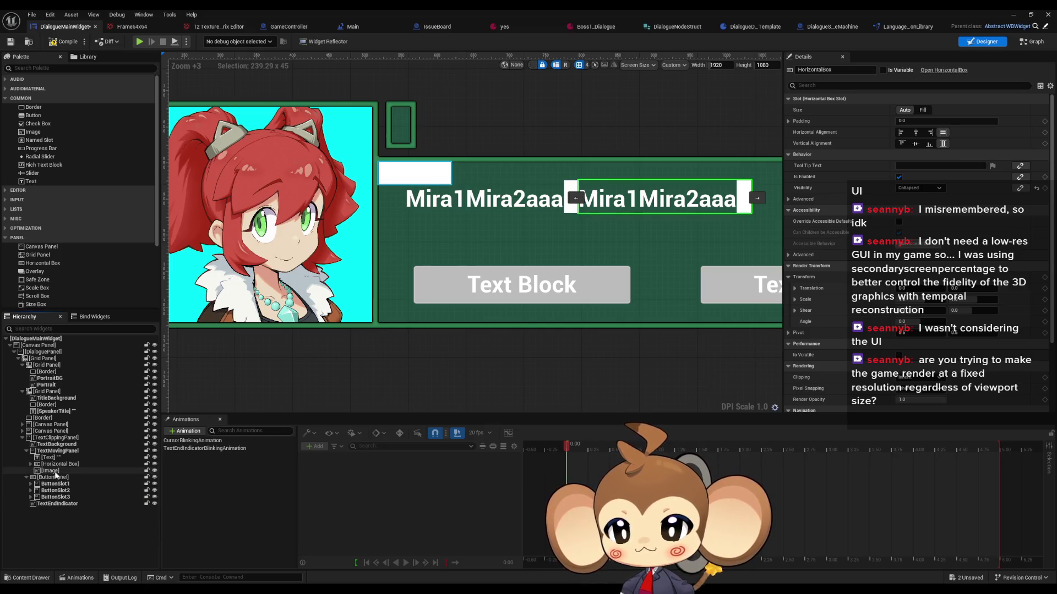
{"action": "left_click", "coordinate": [30, 464]}
{"action": "left_click_drag", "start_coordinate": [60, 497], "coordinate": [51, 466]}
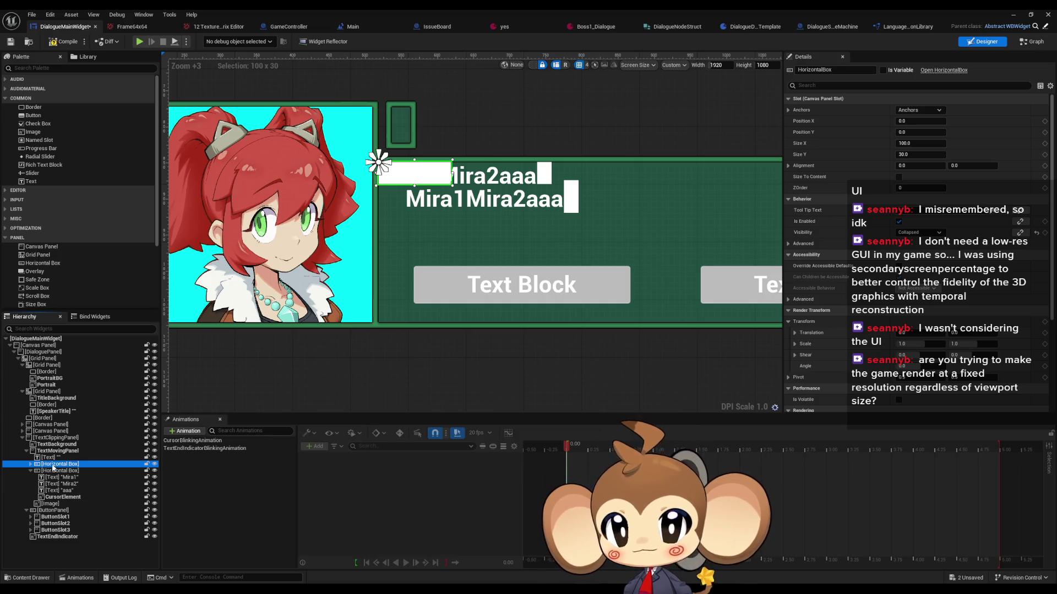
{"action": "left_click", "coordinate": [30, 465]}
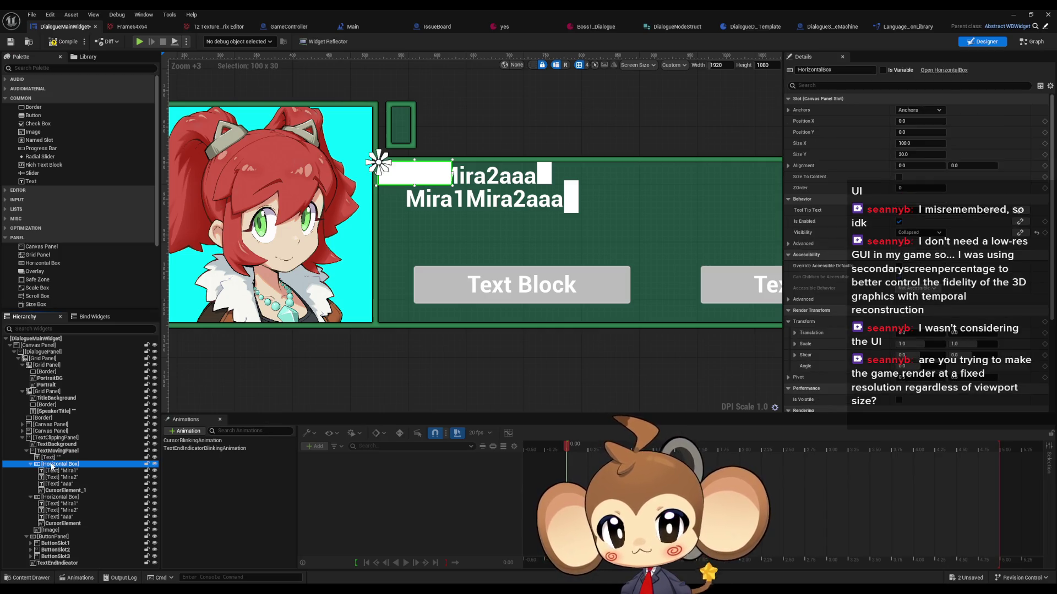
Step: Make the first text-line box size to content, at Position X 37 and Y 70
{"action": "left_click", "coordinate": [47, 497]}
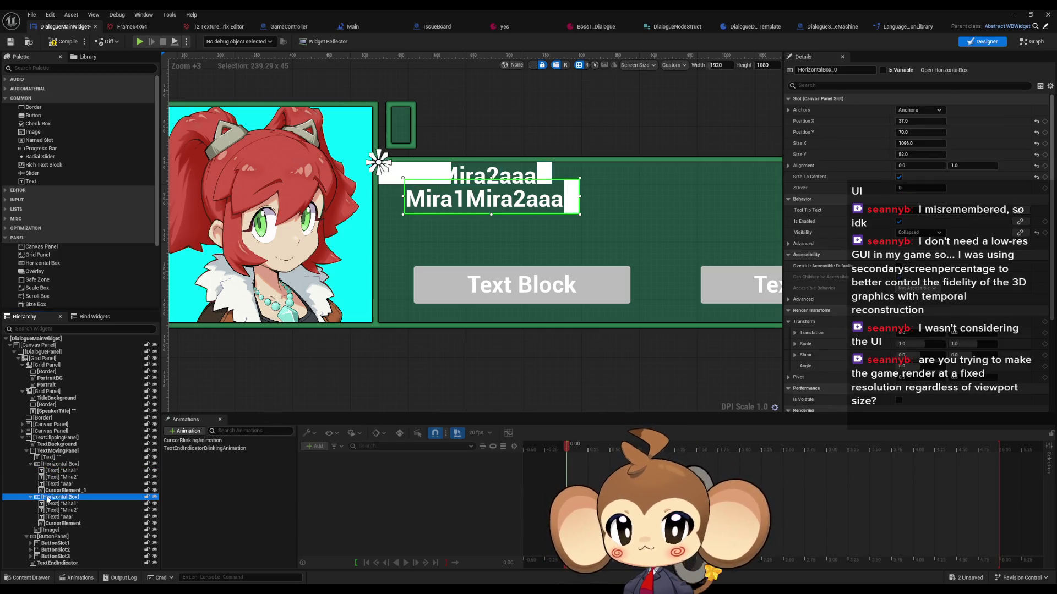
{"action": "left_click", "coordinate": [58, 465]}
{"action": "left_click", "coordinate": [898, 176]}
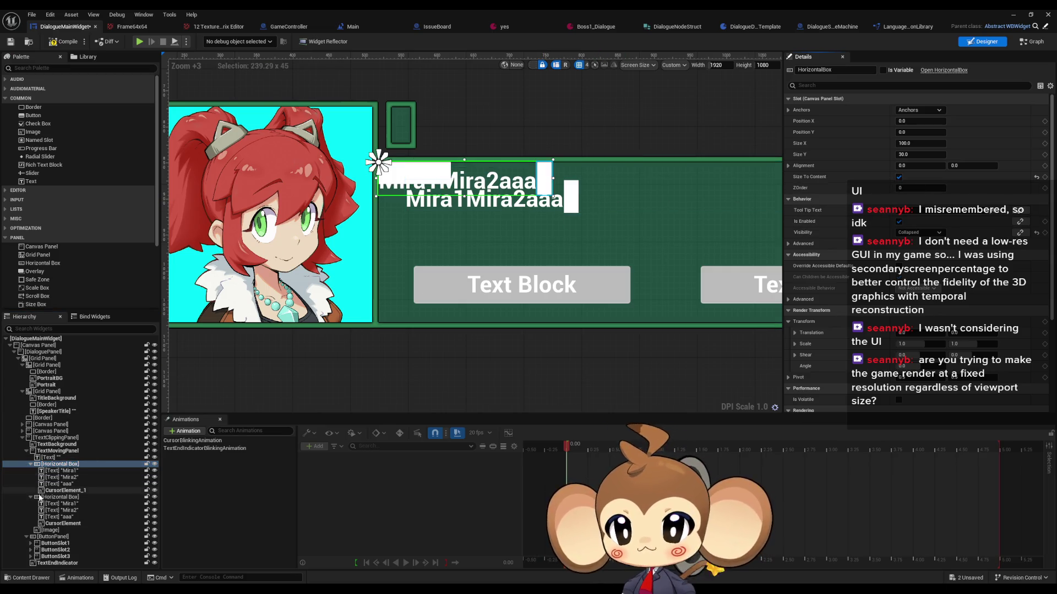
{"action": "left_click", "coordinate": [60, 497]}
{"action": "left_click", "coordinate": [915, 120]}
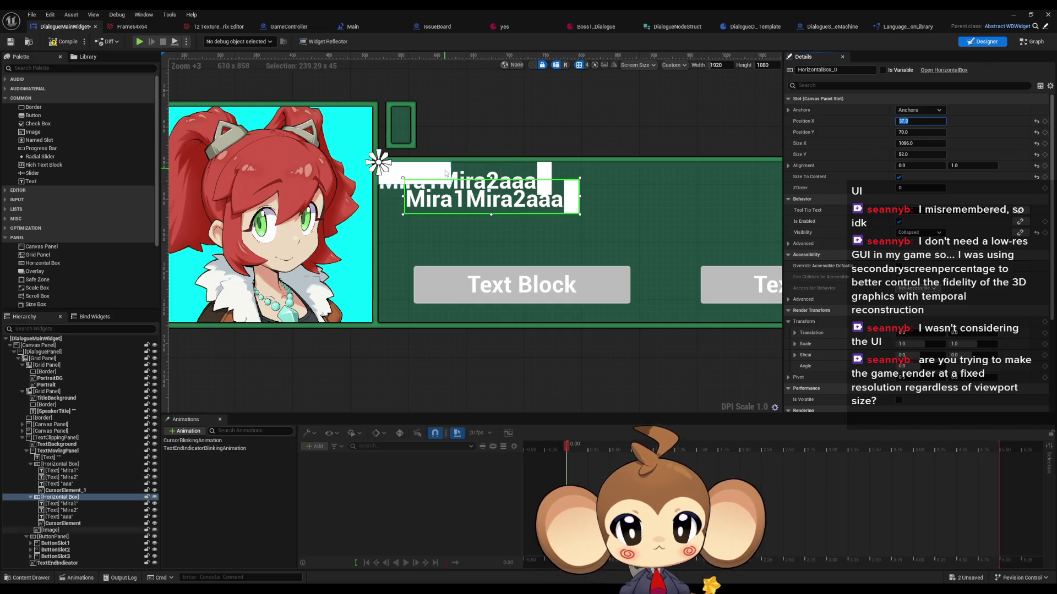
{"action": "left_click", "coordinate": [62, 465]}
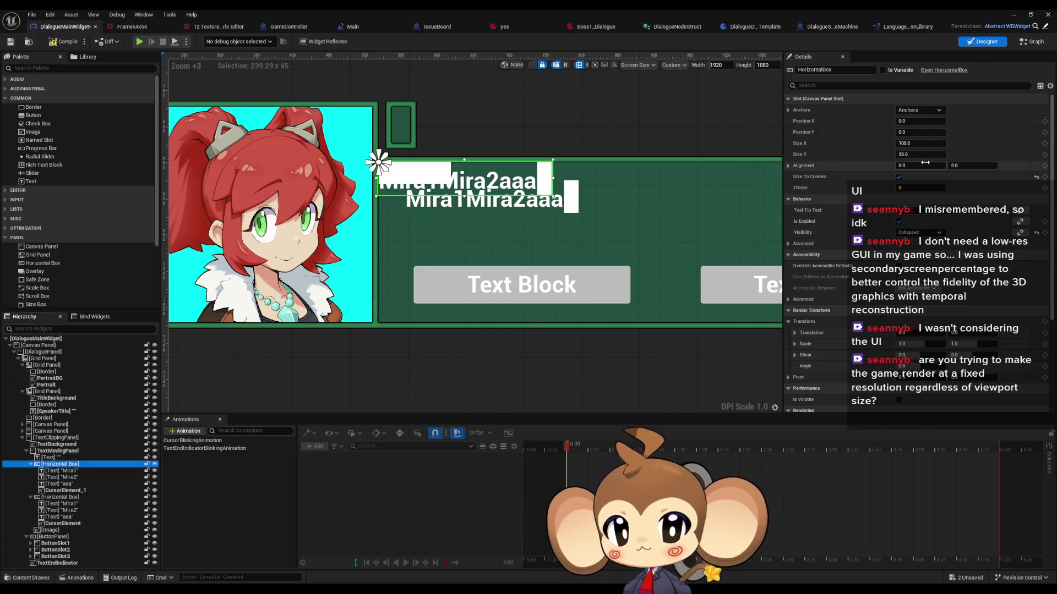
{"action": "left_click", "coordinate": [915, 120]}
{"action": "type", "text": "37"}
{"action": "left_click", "coordinate": [911, 132]}
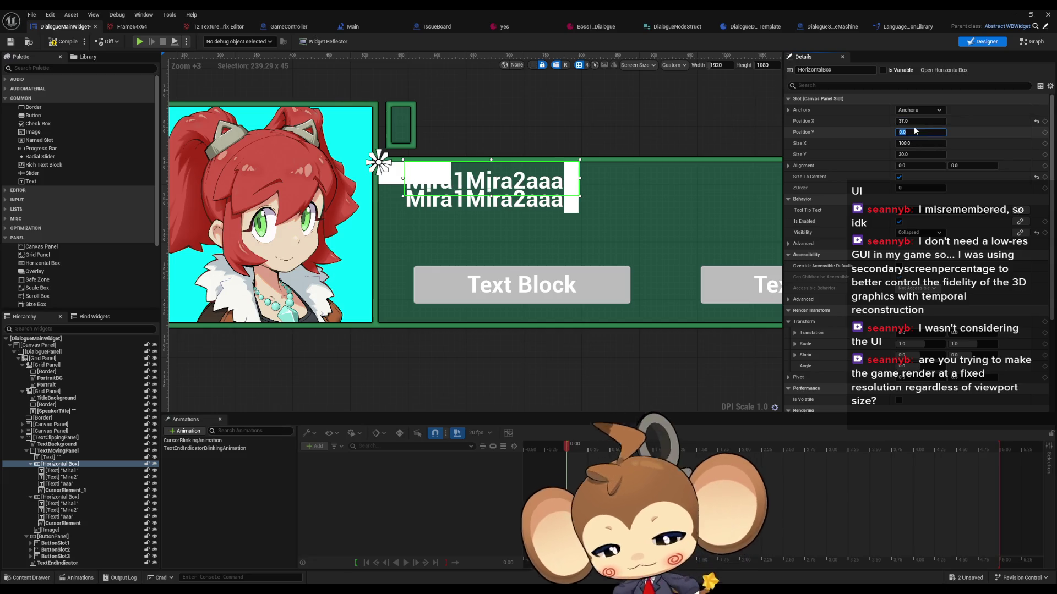
{"action": "type", "text": "10"}
{"action": "key", "text": "Return"}
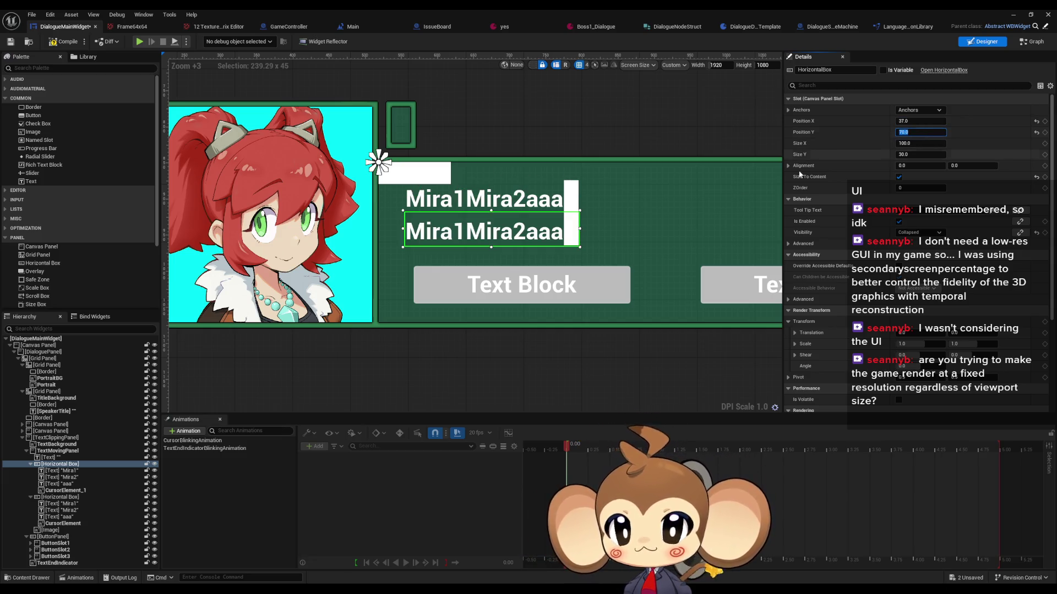
Step: Set the first box's Alignment Y to 1.0, matching the graph's Set Alignment node
{"action": "left_click", "coordinate": [960, 165]}
{"action": "type", "text": "1"}
{"action": "key", "text": "Return"}
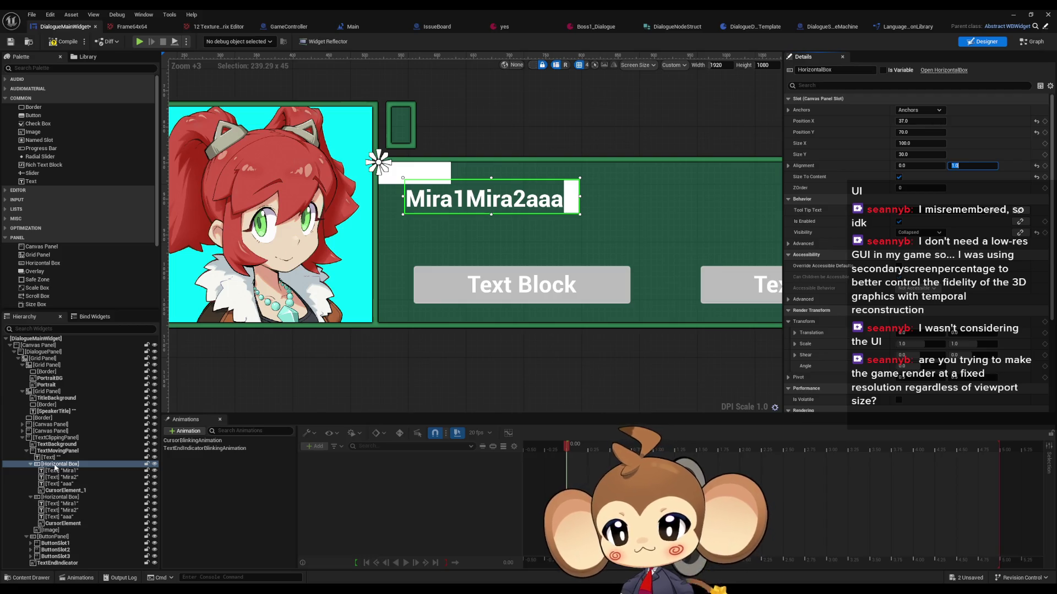
{"action": "left_click", "coordinate": [1032, 42]}
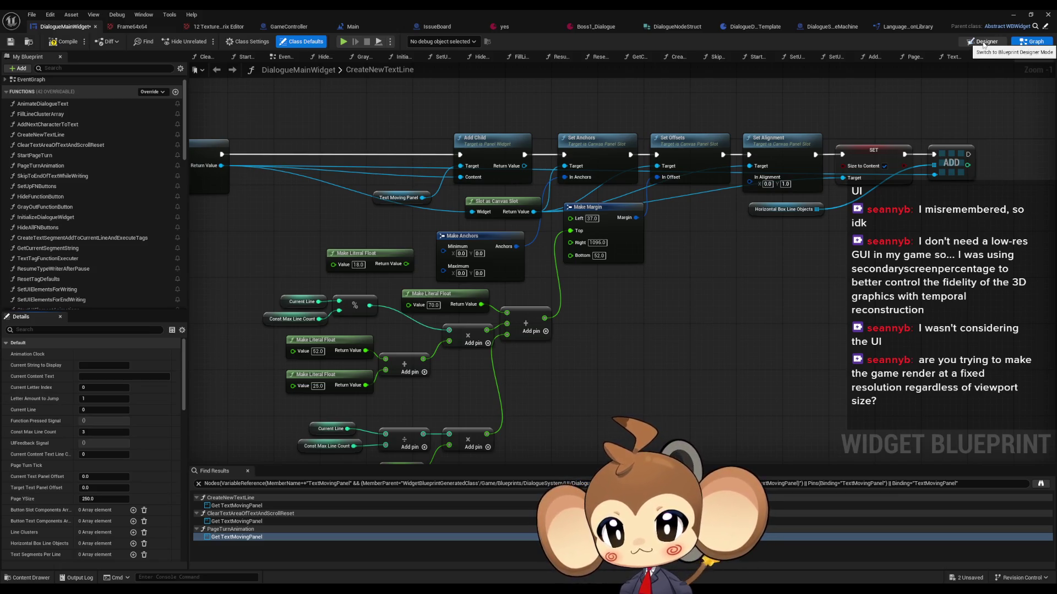
Step: After rechecking the CreateNewTextLine offsets, set the box's Position Y to 147 (70+52+25)
{"action": "left_click", "coordinate": [985, 41]}
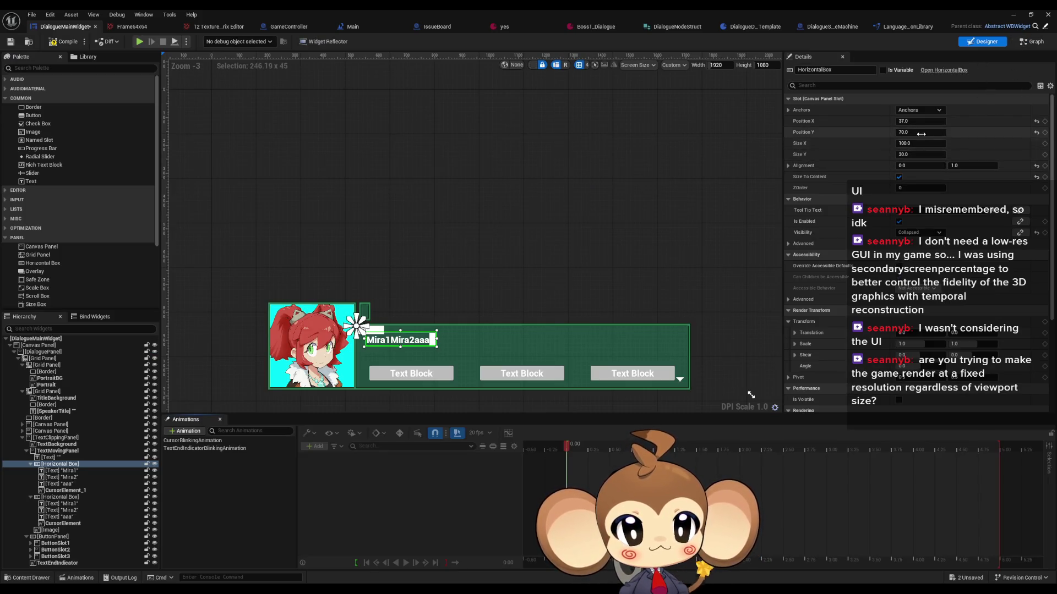
{"action": "left_click", "coordinate": [1027, 43]}
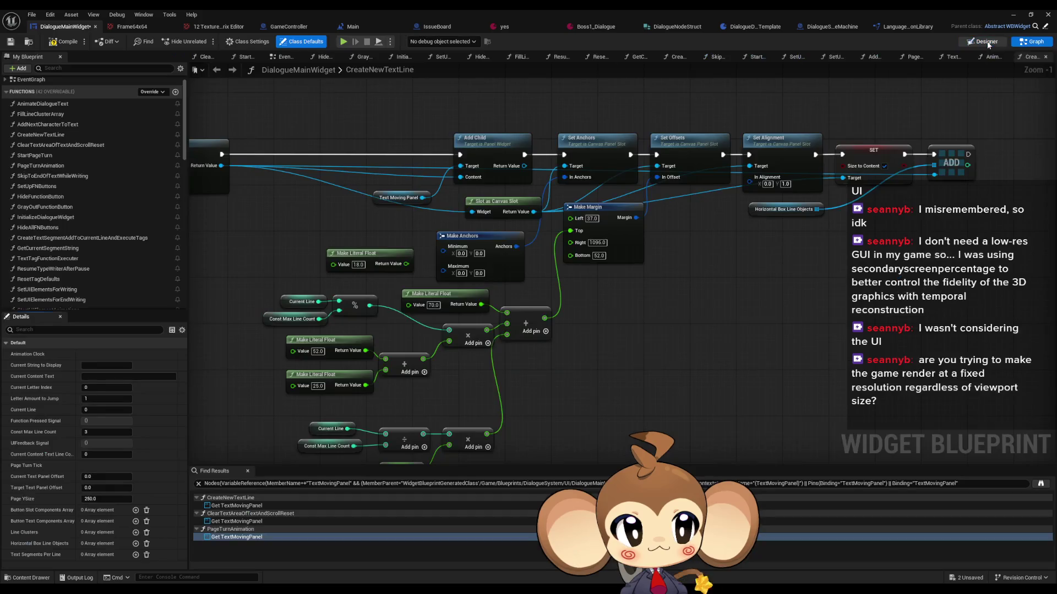
{"action": "left_click", "coordinate": [987, 43]}
{"action": "left_click", "coordinate": [917, 143]}
{"action": "left_click", "coordinate": [934, 133]}
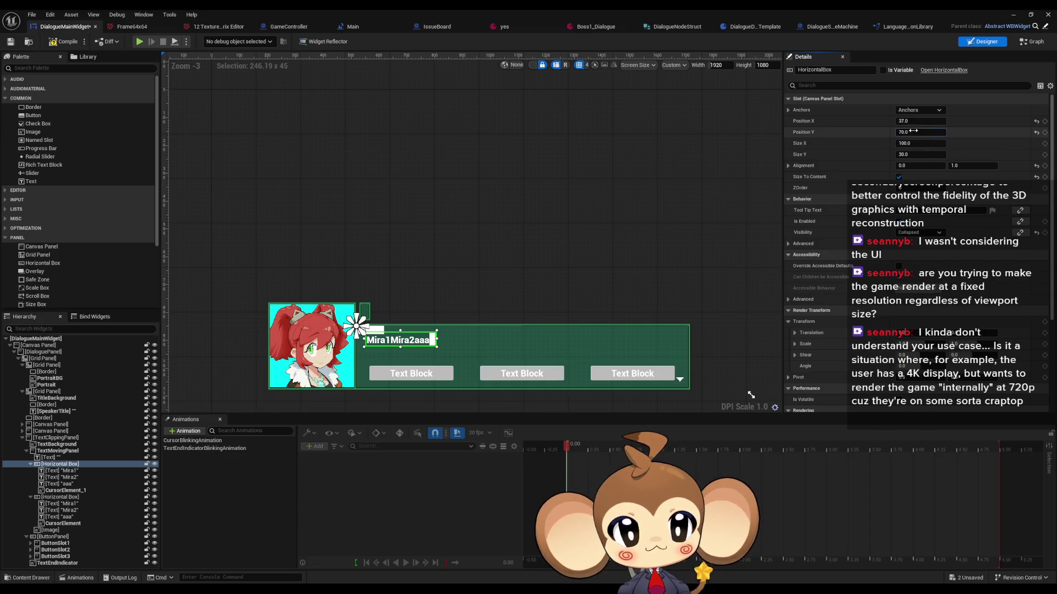
{"action": "type", "text": "+52+25"}
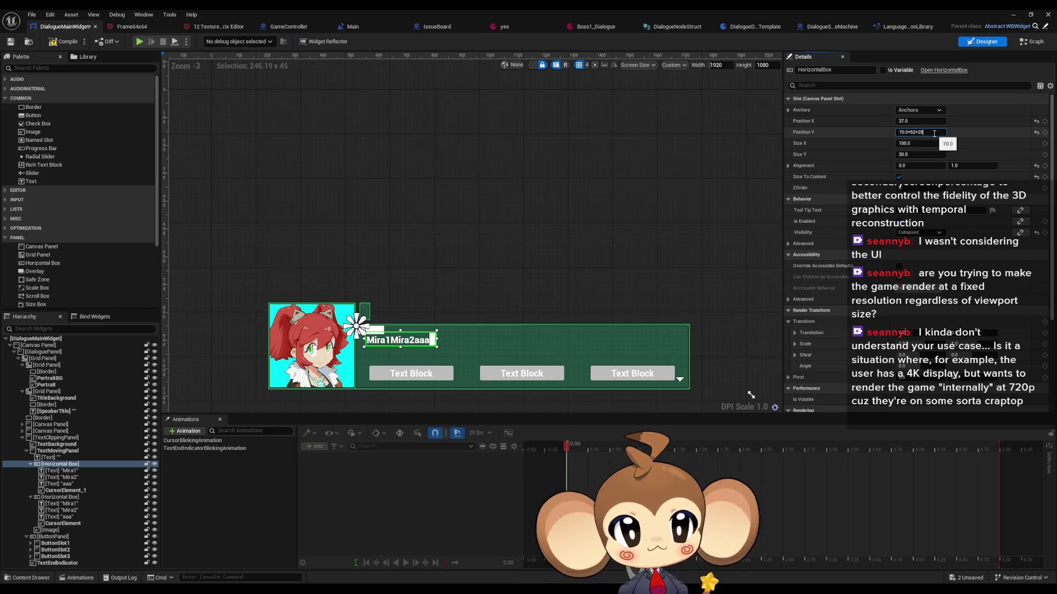
{"action": "key", "text": "Return"}
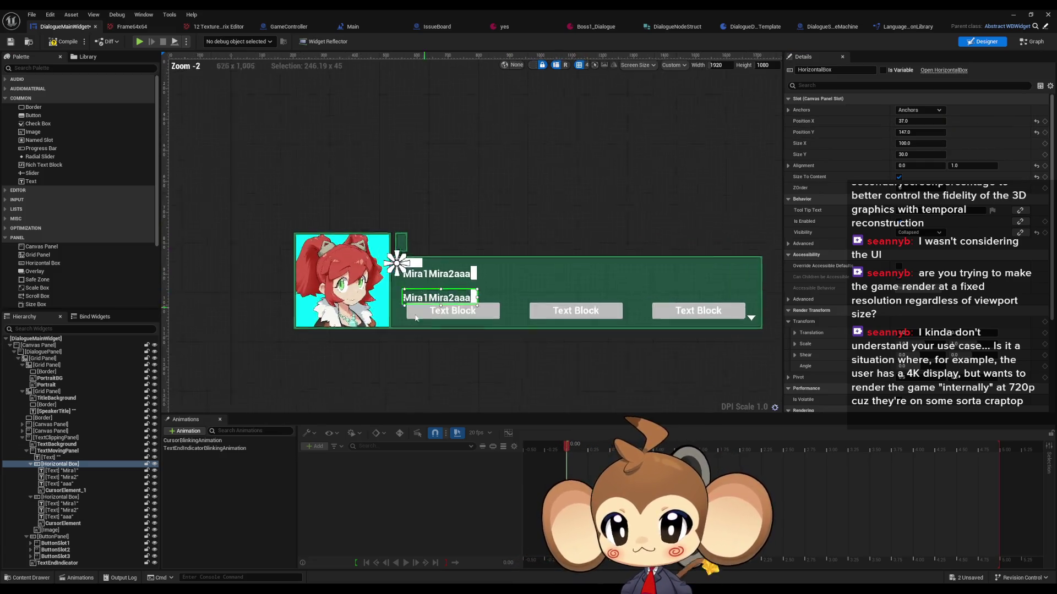
{"action": "scroll", "coordinate": [423, 313], "scroll_direction": "up", "scroll_amount": 11}
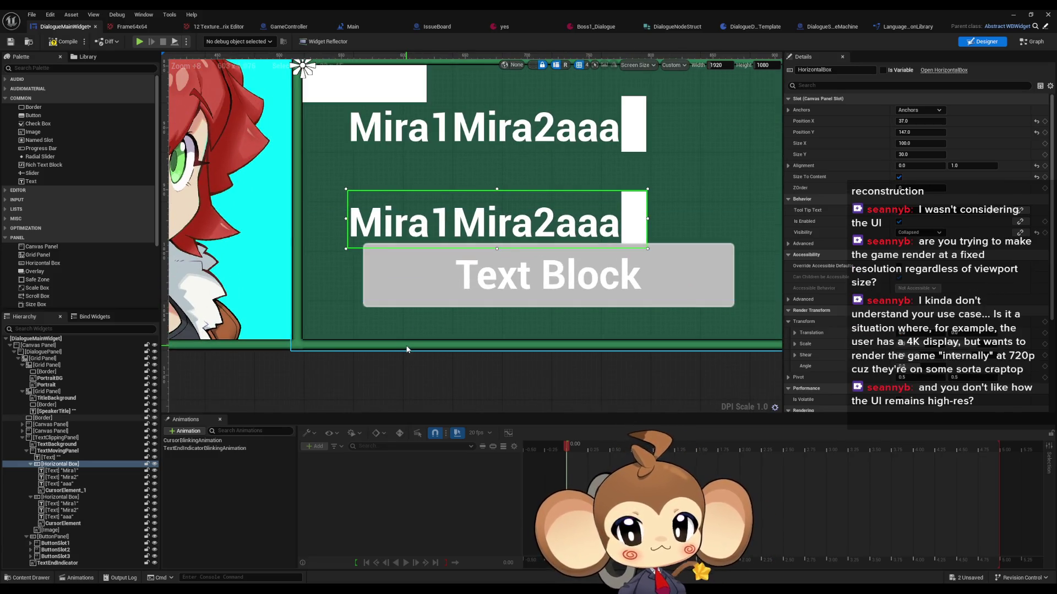
{"action": "left_click", "coordinate": [65, 490]}
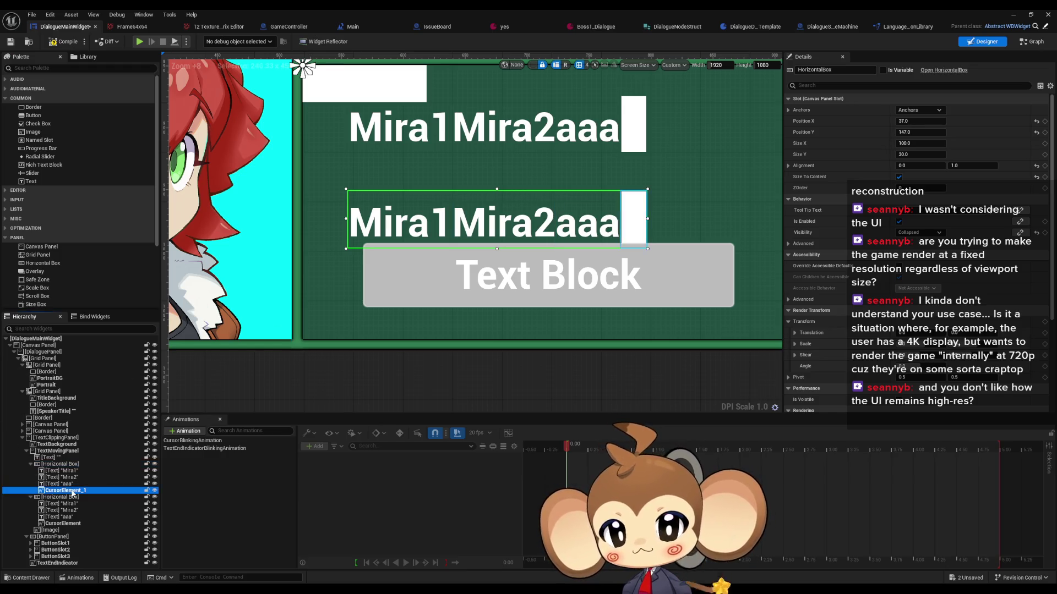
Step: Delete CursorElement_1 from the first Horizontal Box, leaving the top line's cursor only
{"action": "key", "text": "Delete"}
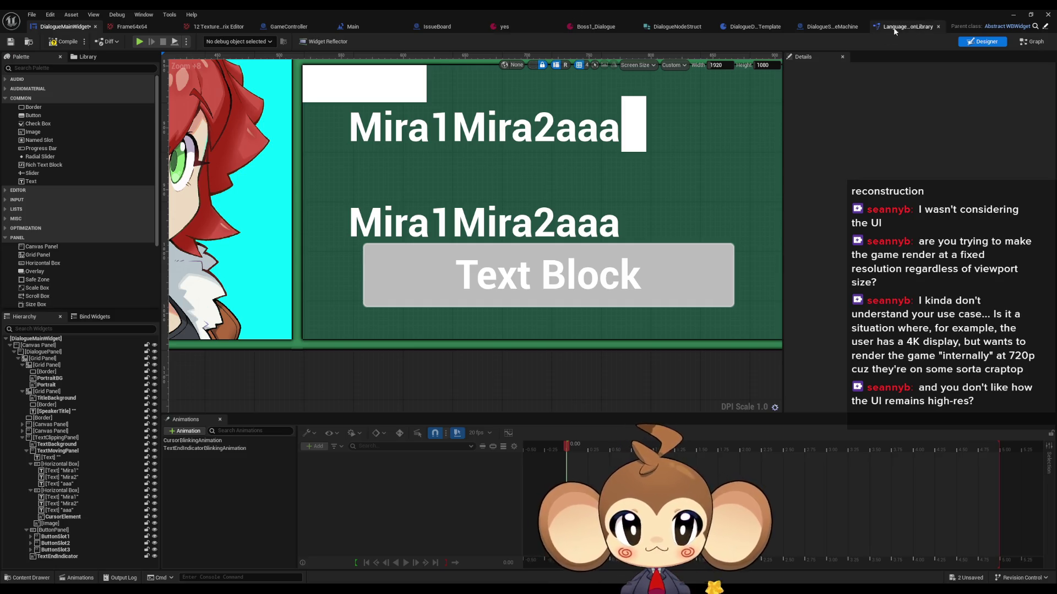
{"action": "left_click", "coordinate": [820, 31]}
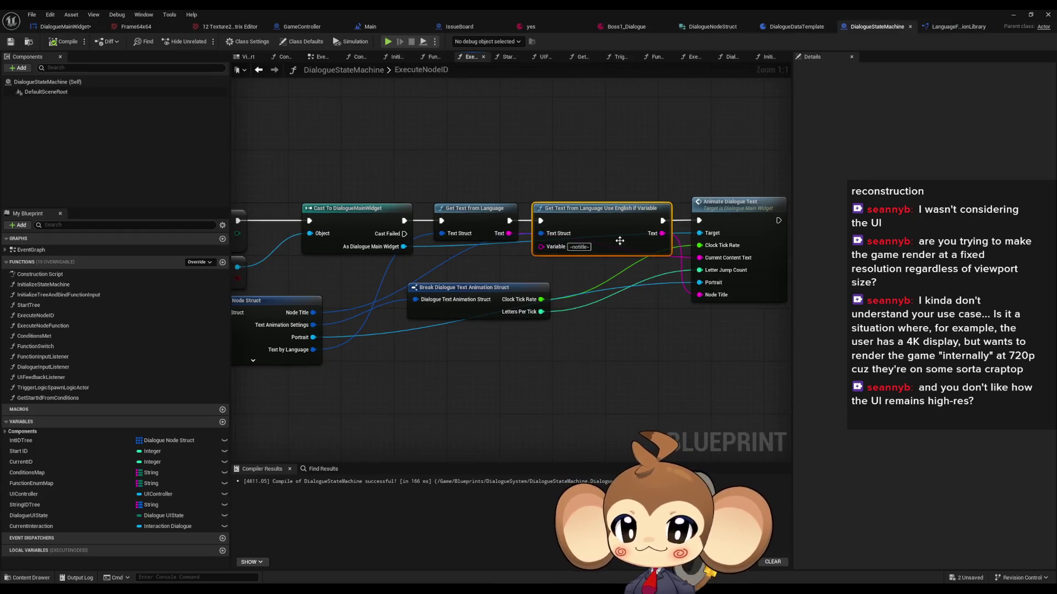
Step: Run r.SetRes in the level editor console to show the current resolution
{"action": "left_click", "coordinate": [1013, 14]}
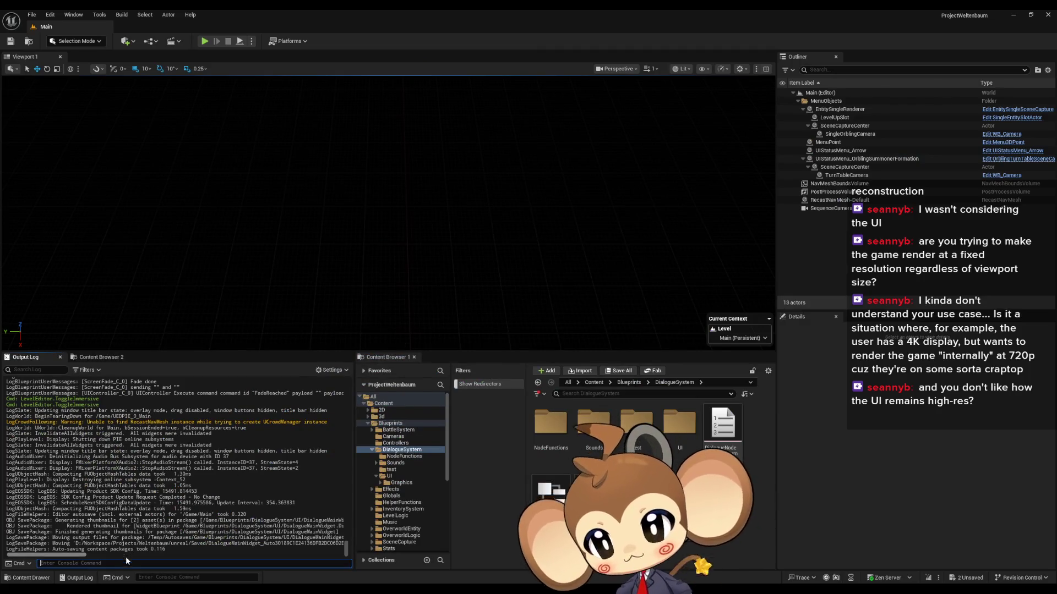
{"action": "type", "text": "a."}
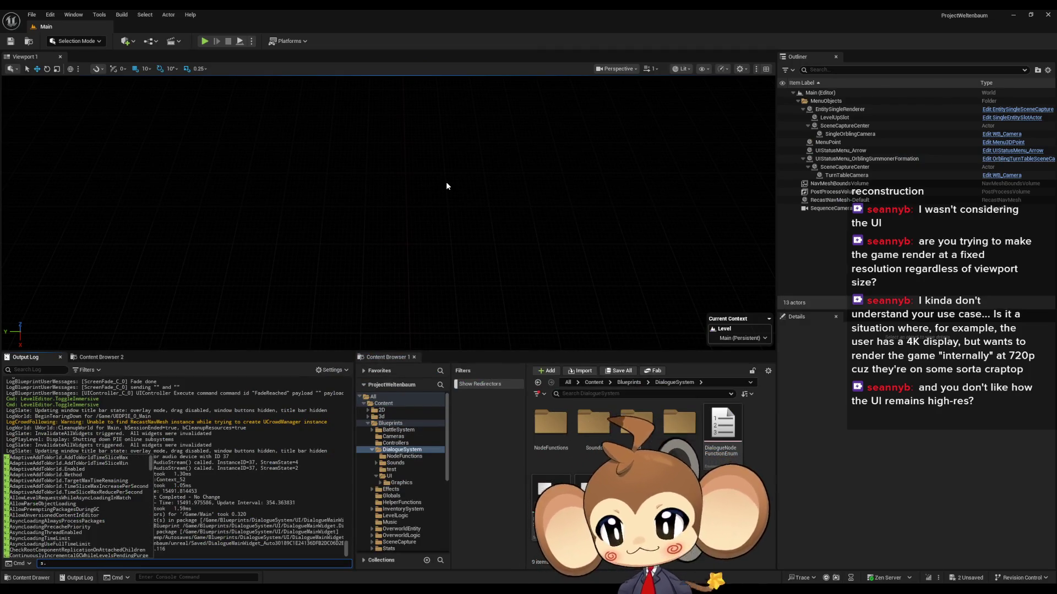
{"action": "key", "text": "BackSpace"}
{"action": "key", "text": "BackSpace"}
{"action": "type", "text": "r"}
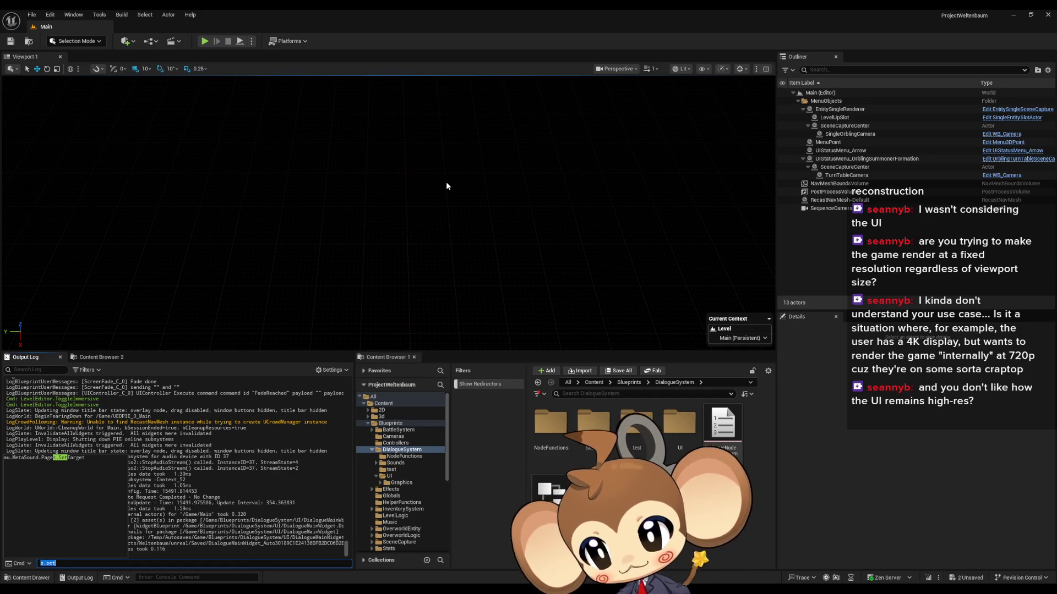
{"action": "type", "text": ".setres"}
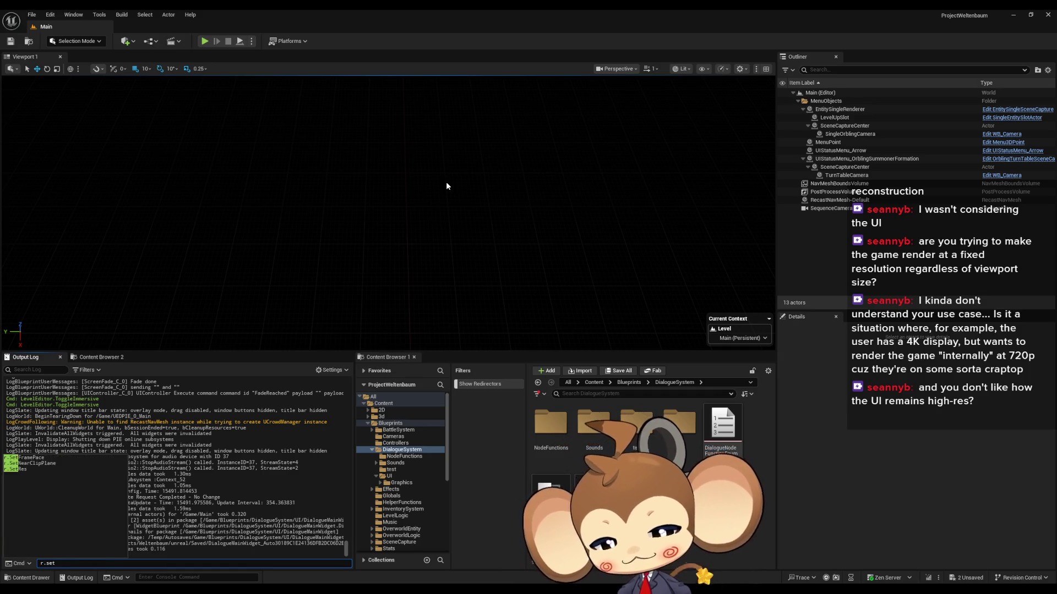
{"action": "key", "text": "Tab"}
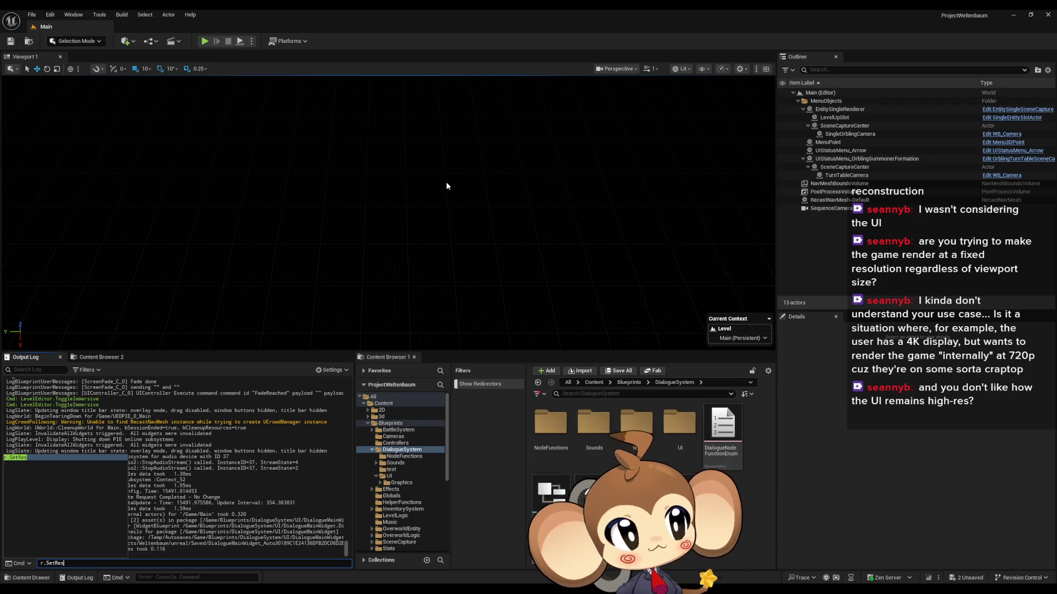
{"action": "key", "text": "Tab"}
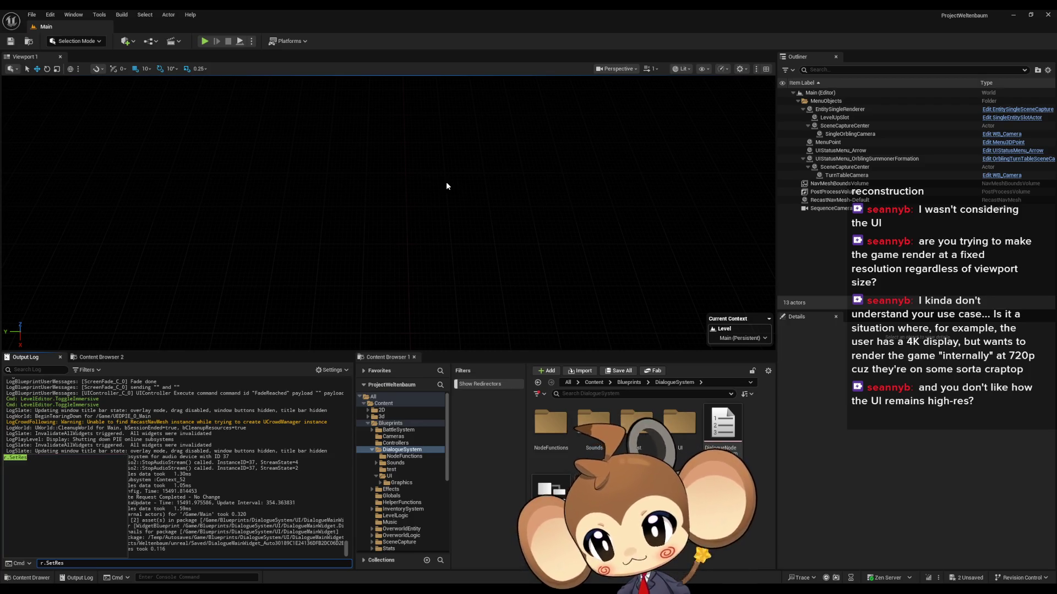
{"action": "key", "text": "Return"}
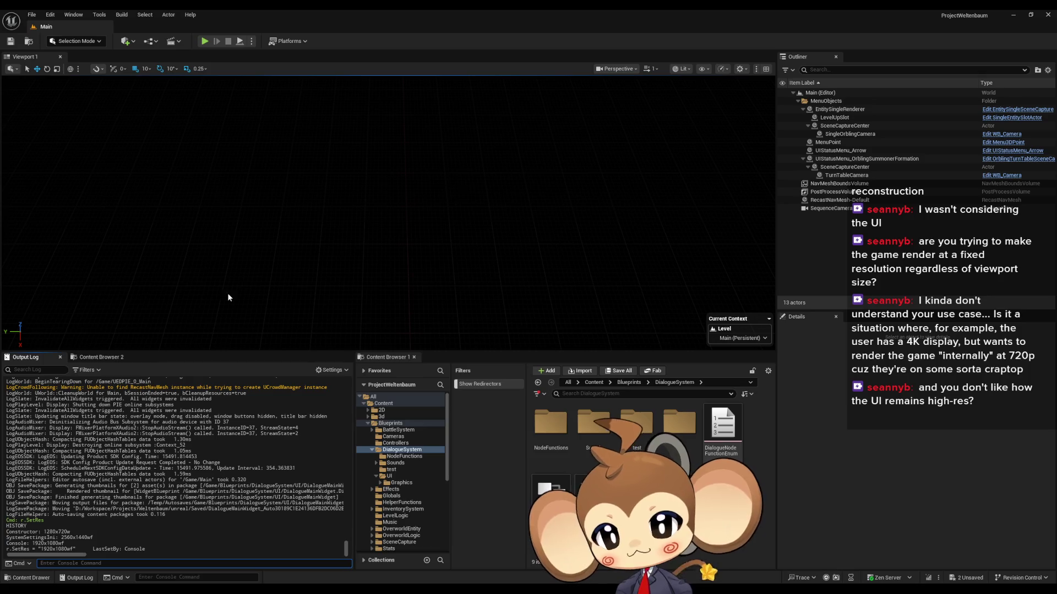
Step: Stage the console command r.SetRes 1920x1080
{"action": "double_click", "coordinate": [49, 549]}
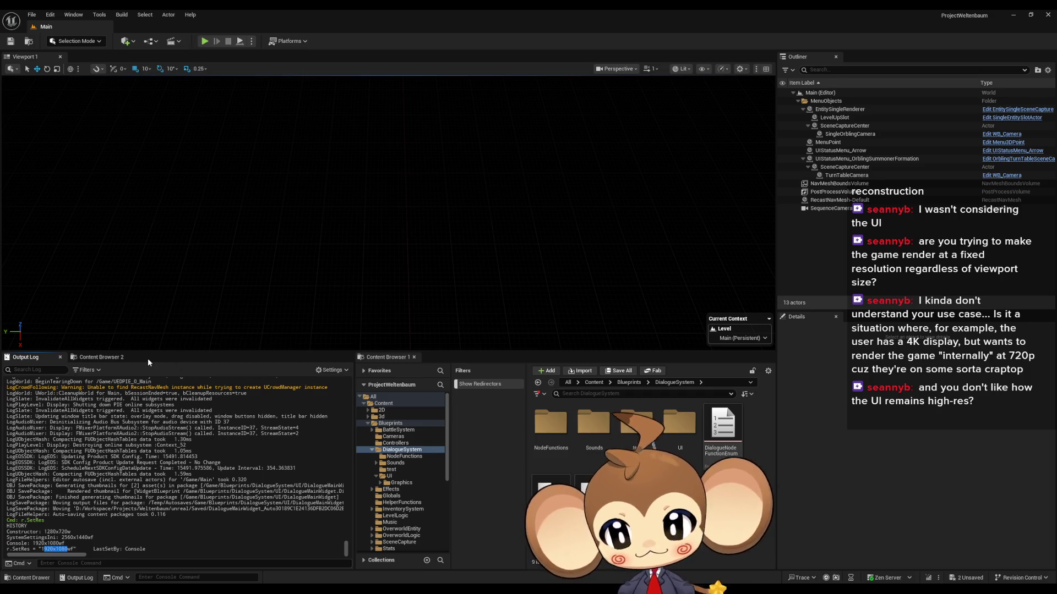
{"action": "left_click_drag", "start_coordinate": [73, 548], "coordinate": [67, 549]}
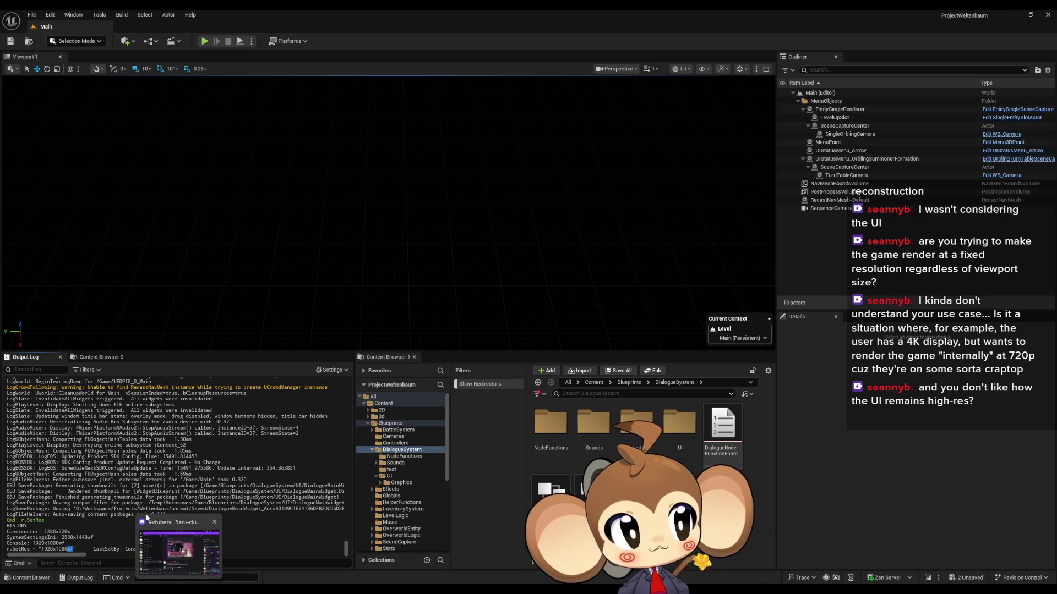
{"action": "left_click_drag", "start_coordinate": [42, 550], "coordinate": [68, 551]}
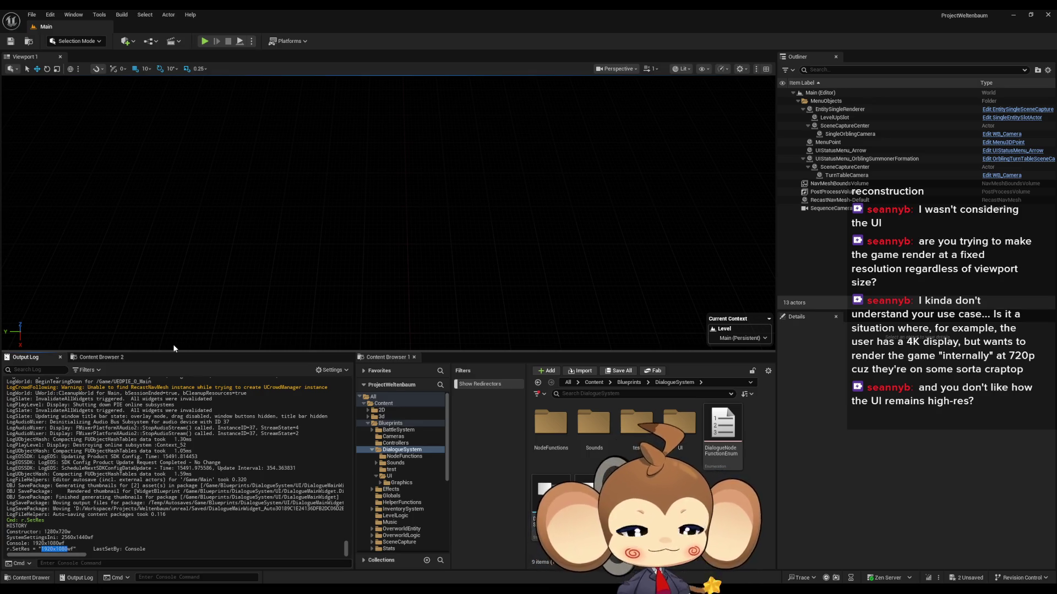
{"action": "left_click", "coordinate": [97, 562]}
{"action": "key", "text": "Up"}
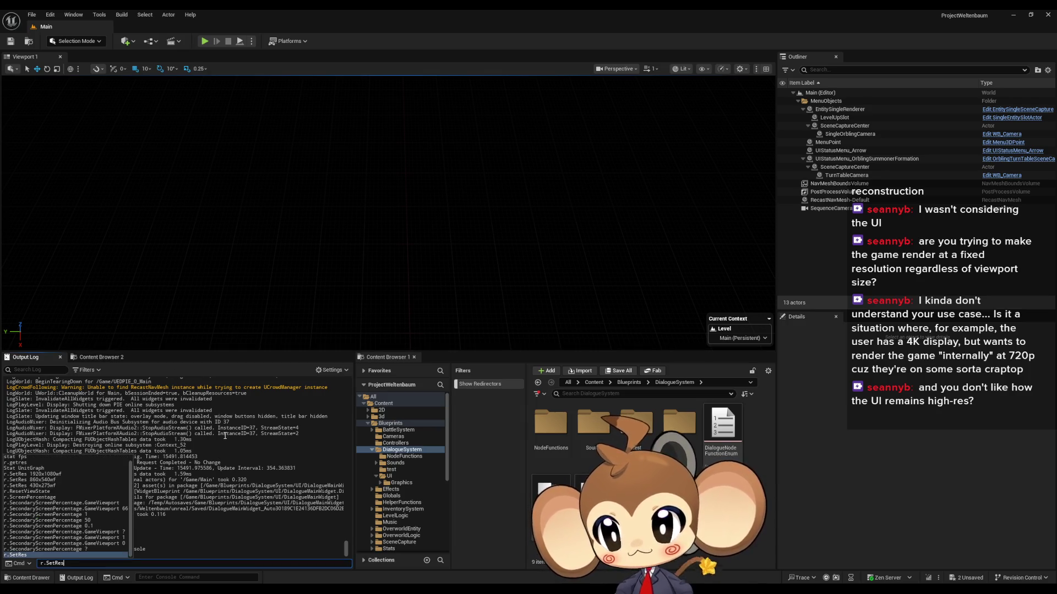
{"action": "type", "text": "1920x10"}
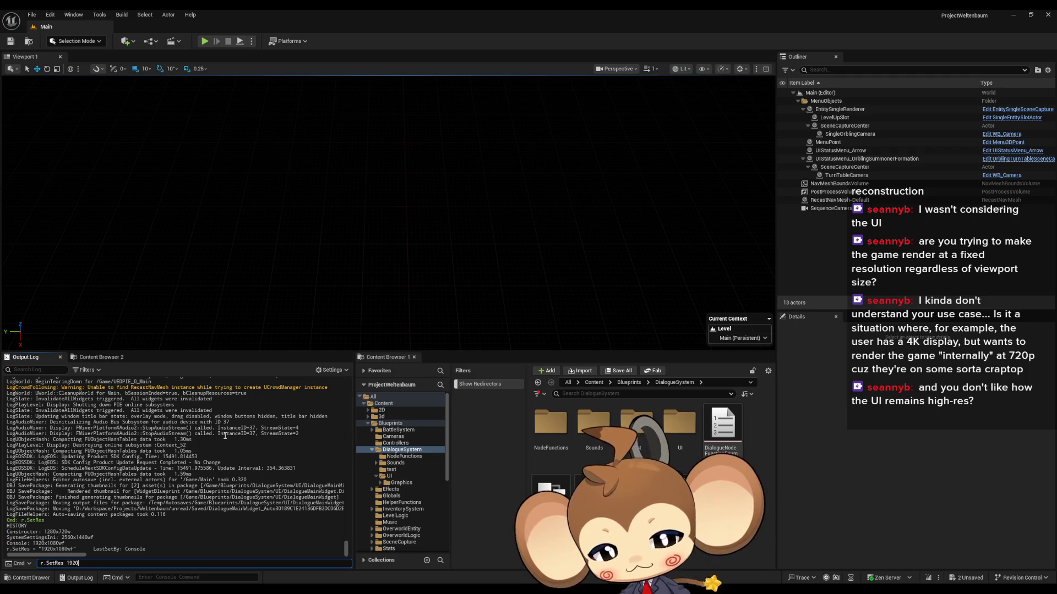
{"action": "type", "text": "80f"}
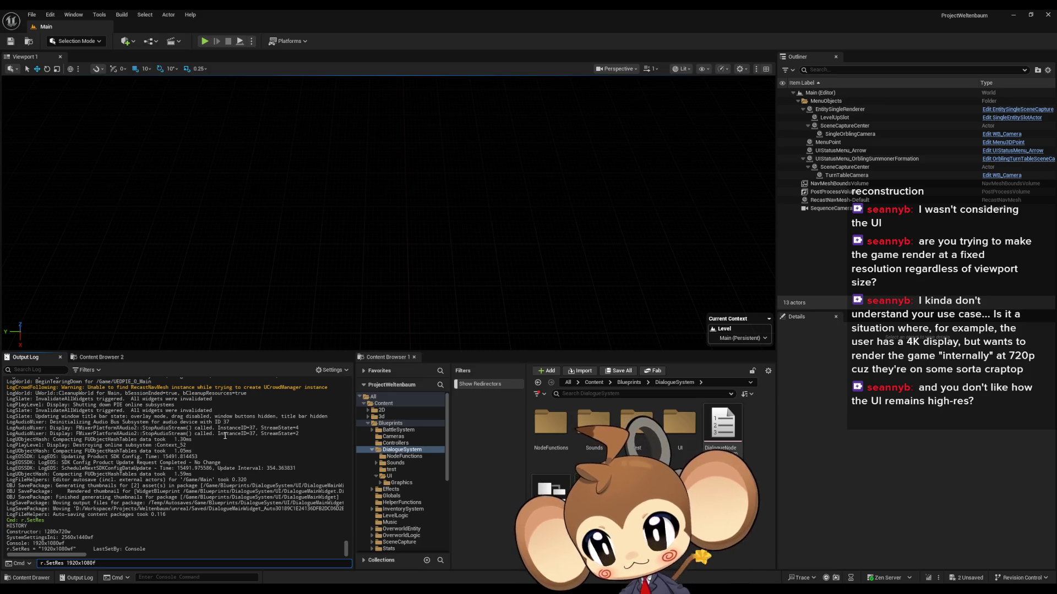
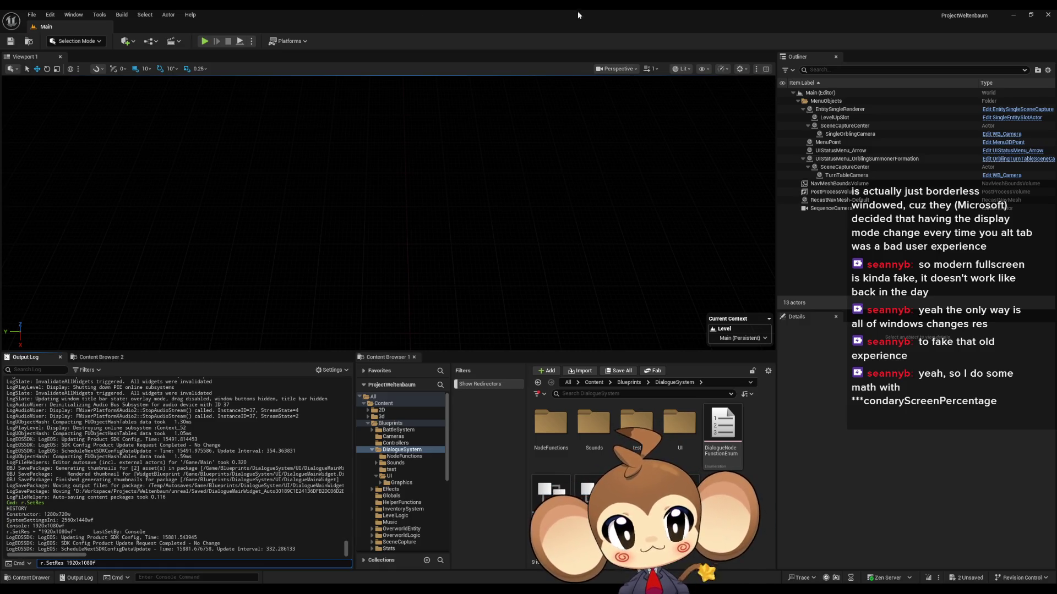
Step: Start a play test from the saved game and focus the console
{"action": "left_click", "coordinate": [207, 45]}
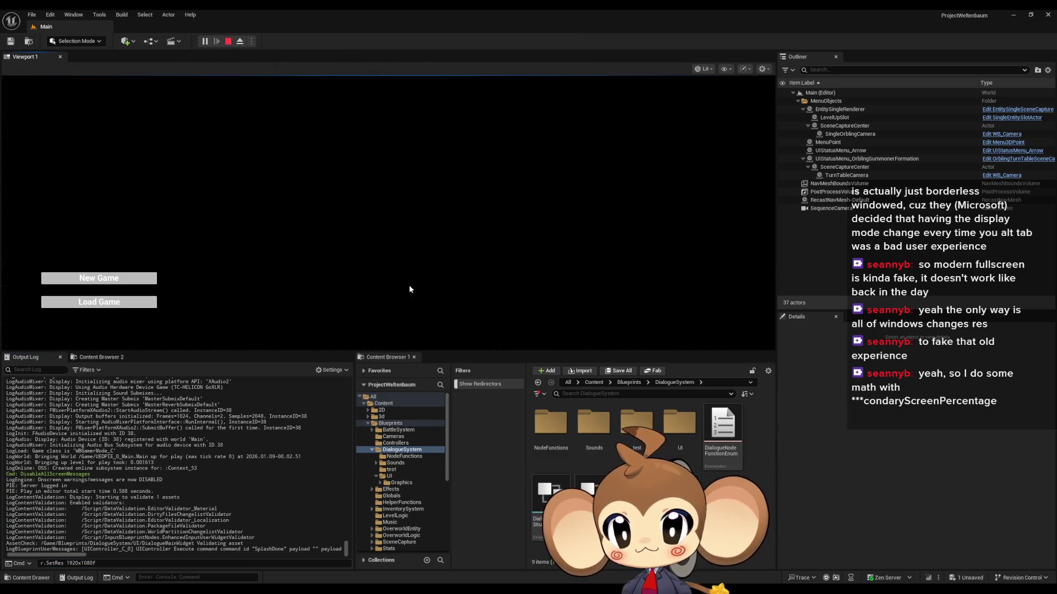
{"action": "left_click", "coordinate": [110, 300]}
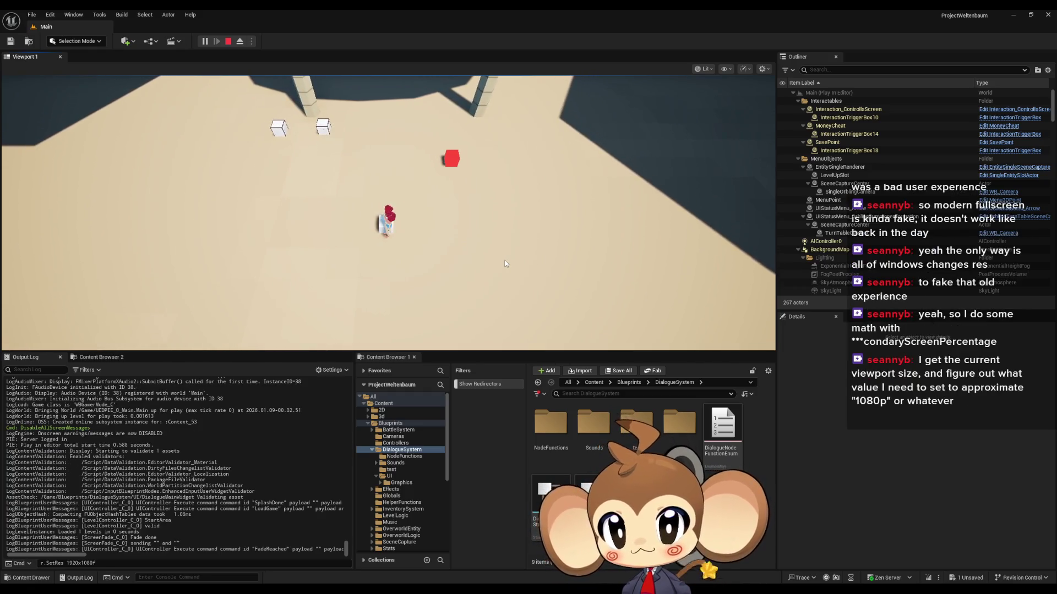
{"action": "left_click", "coordinate": [108, 564]}
{"action": "key", "text": "ctrl+a"}
Step: Run r.ScreenPercentage 1 to blur the world, then r.ScreenPercentage 0 to restore it
{"action": "type", "text": "r.set"}
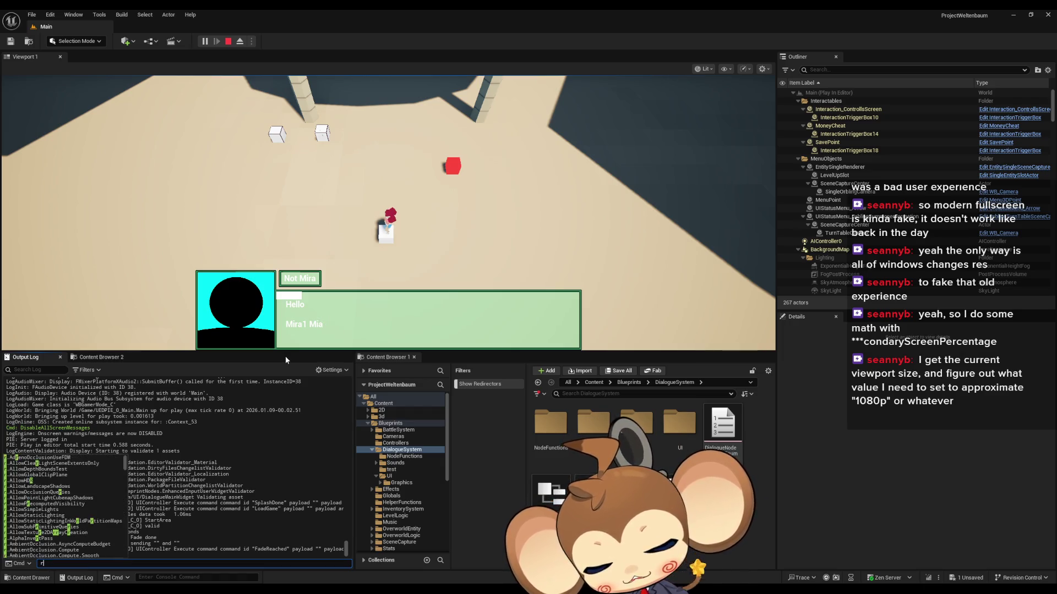
{"action": "key", "text": "Down"}
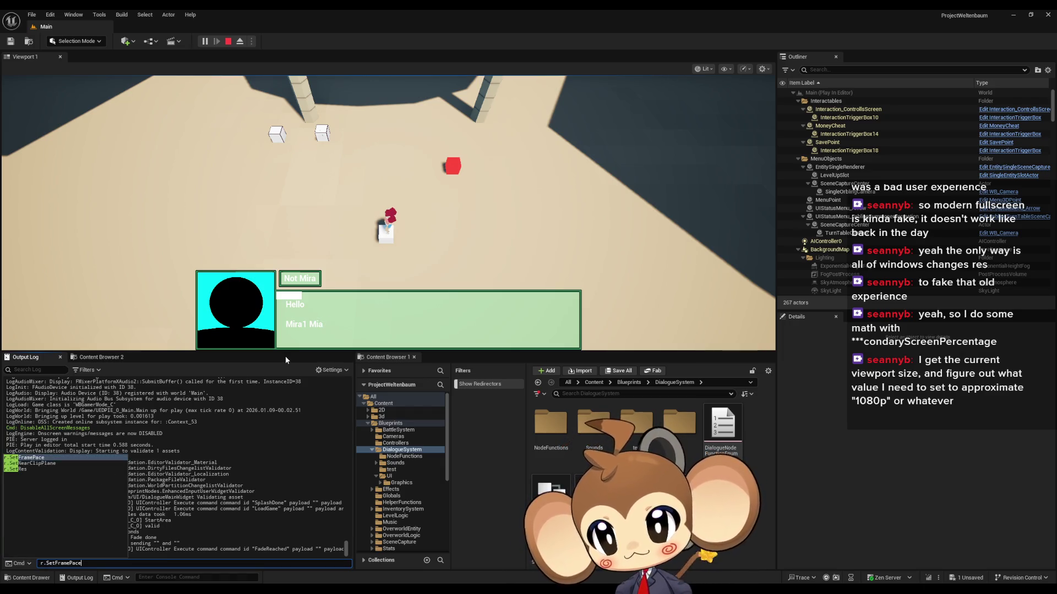
{"action": "key", "text": "BackSpace"}
{"action": "key", "text": "BackSpace"}
{"action": "key", "text": "BackSpace"}
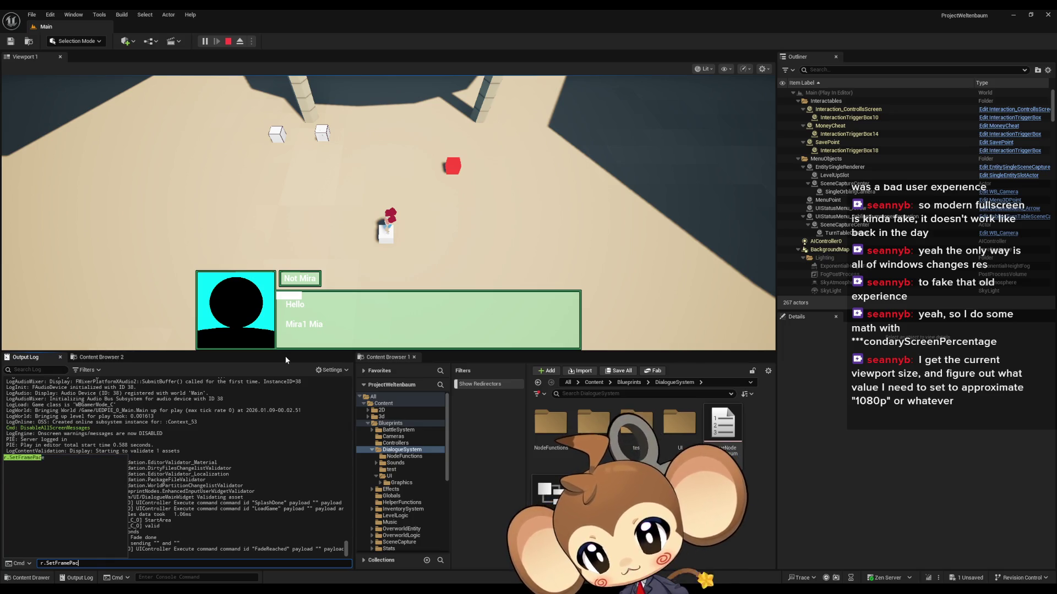
{"action": "type", "text": "cre"}
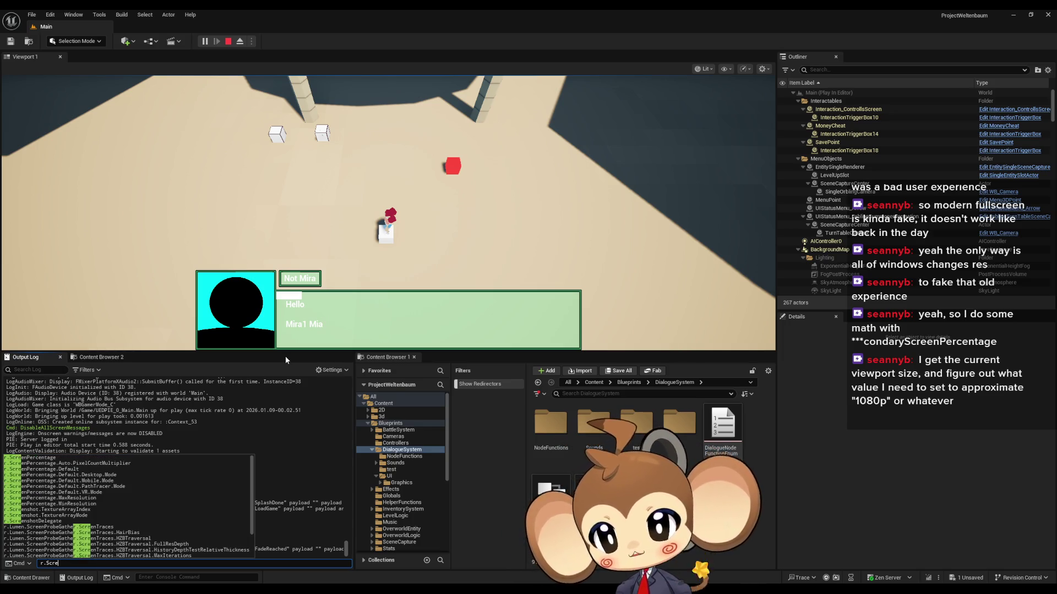
{"action": "key", "text": "Down"}
{"action": "type", "text": "1"}
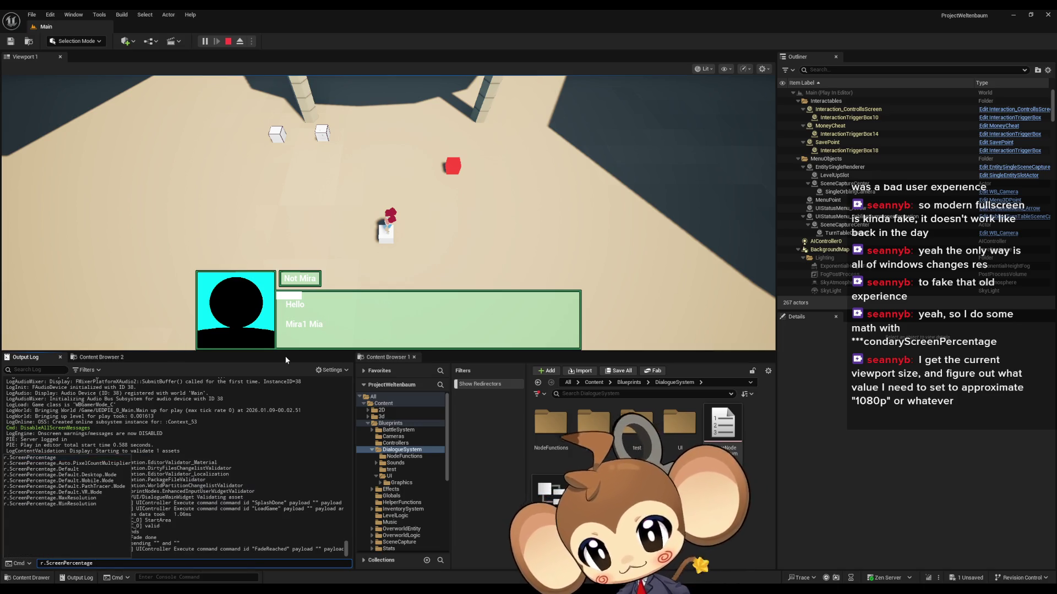
{"action": "key", "text": "Return"}
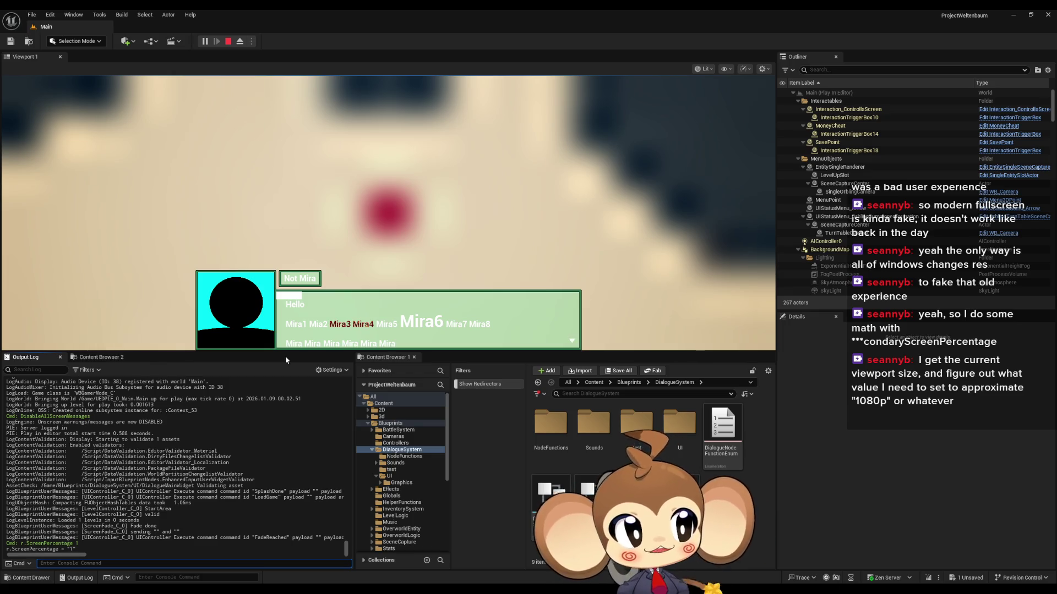
{"action": "type", "text": "r.ScreenPercentage 0"}
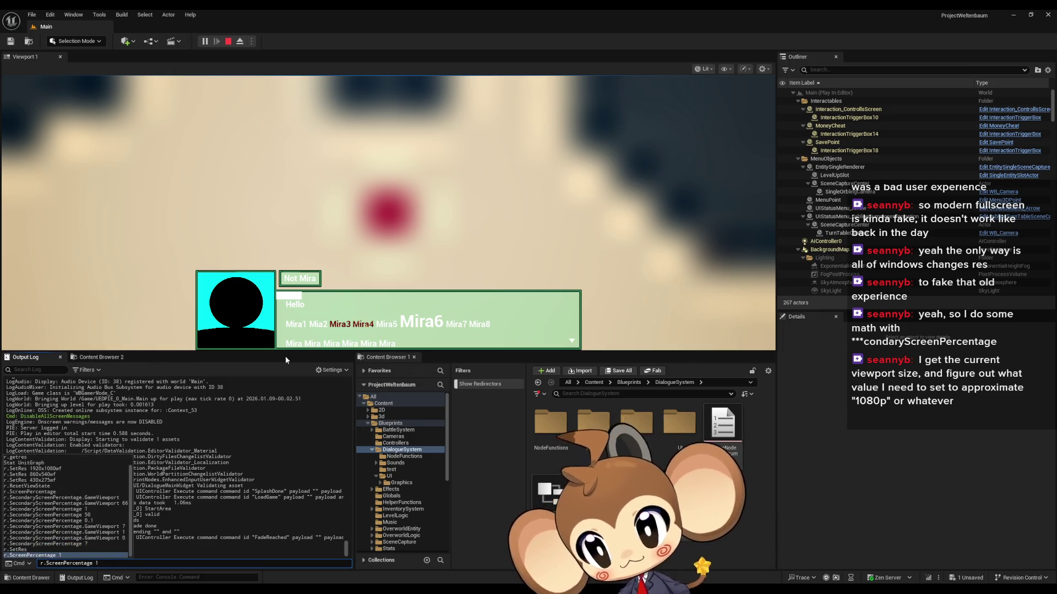
{"action": "key", "text": "Return"}
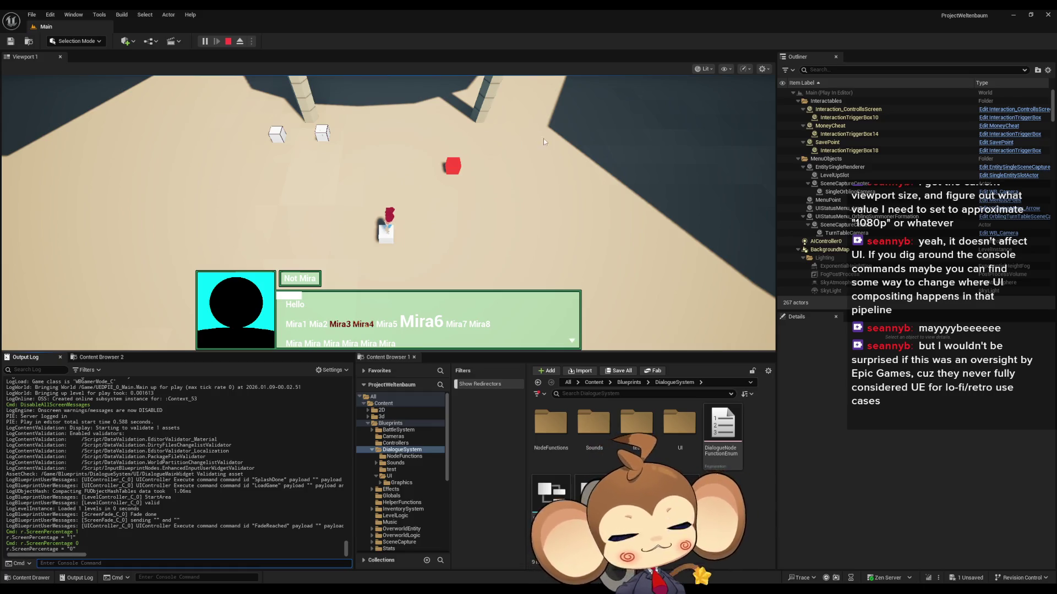
Step: Stop the play-in-editor session
{"action": "left_click", "coordinate": [231, 41]}
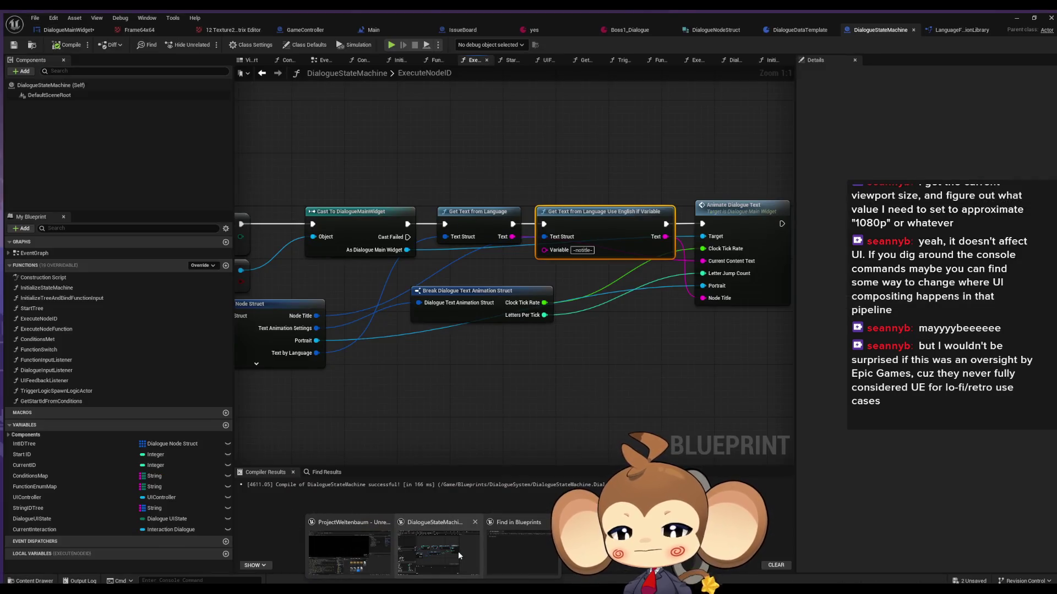
Step: Look over the DialogueStateMachine graph and DialogueDataTemplate, then bring up the DialogueMainWidget designer
{"action": "left_click", "coordinate": [458, 552]}
{"action": "scroll", "coordinate": [465, 332], "scroll_direction": "down", "scroll_amount": 4}
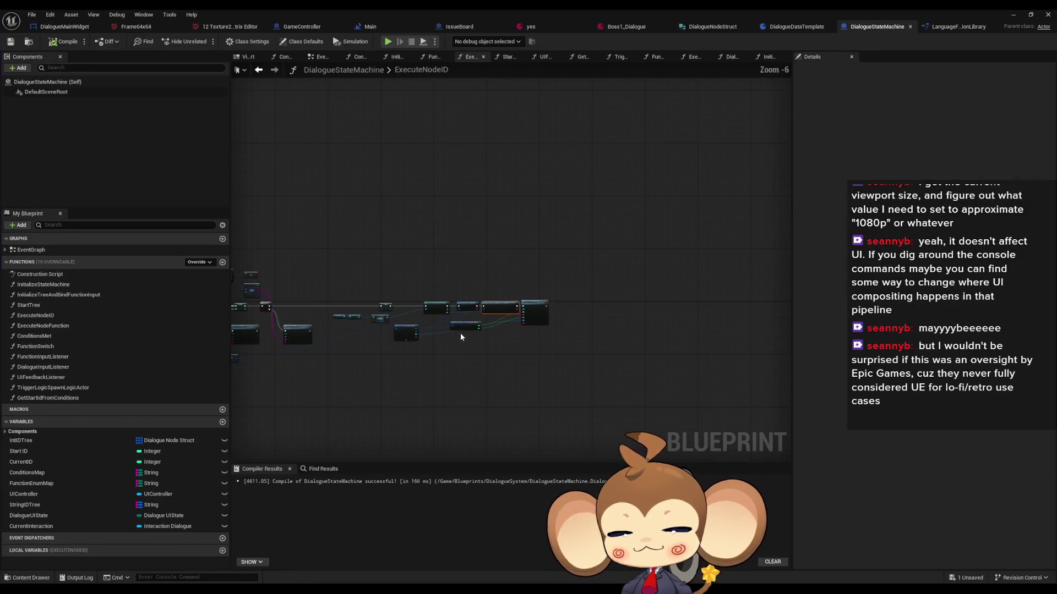
{"action": "scroll", "coordinate": [460, 332], "scroll_direction": "up", "scroll_amount": 3}
{"action": "left_click_drag", "start_coordinate": [440, 369], "coordinate": [529, 329]}
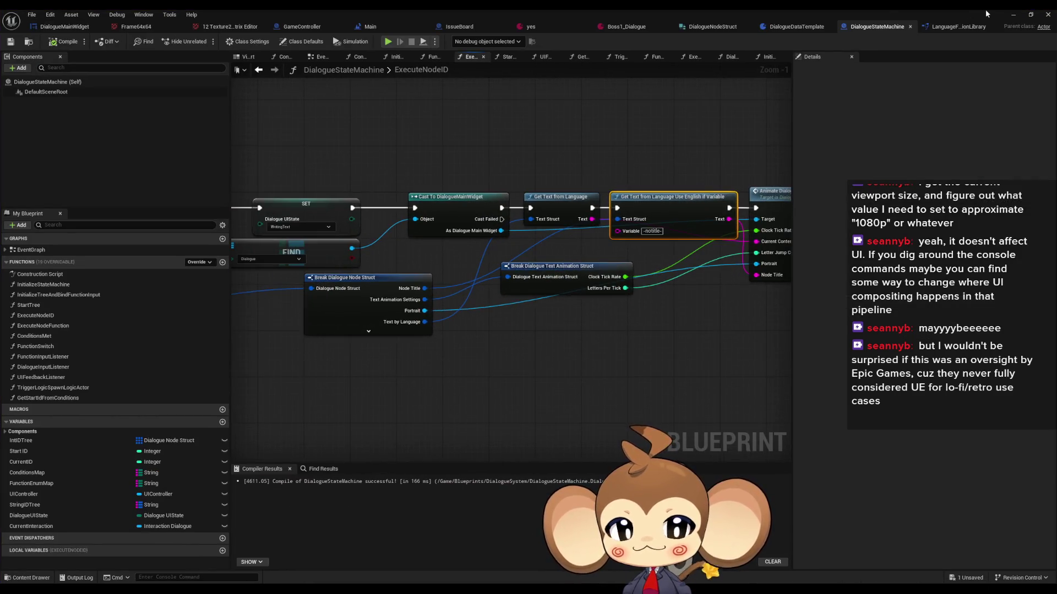
{"action": "left_click", "coordinate": [797, 26]}
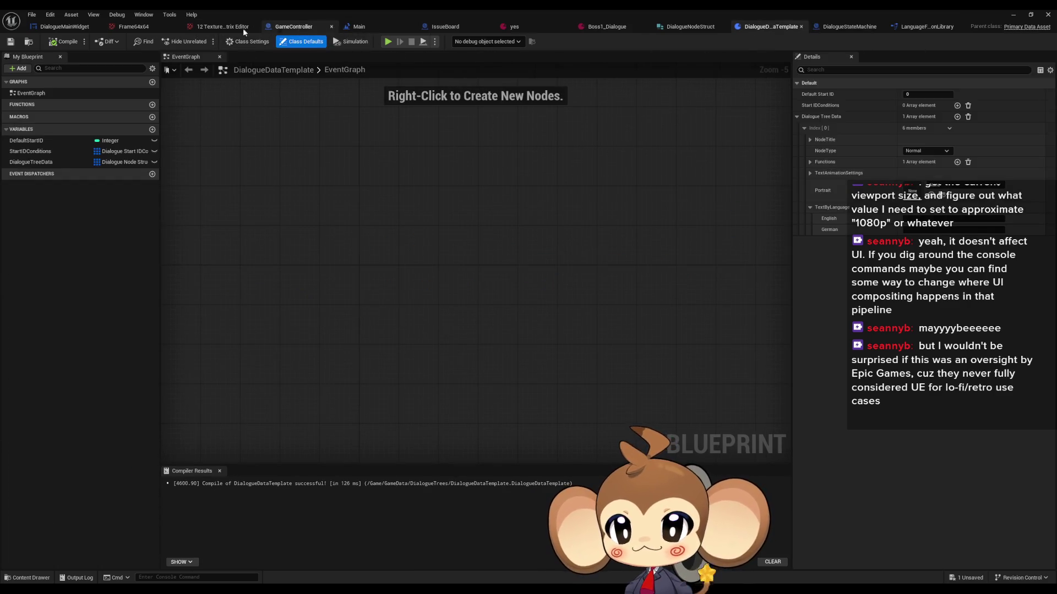
{"action": "left_click", "coordinate": [38, 27]}
{"action": "scroll", "coordinate": [433, 255], "scroll_direction": "up", "scroll_amount": 6}
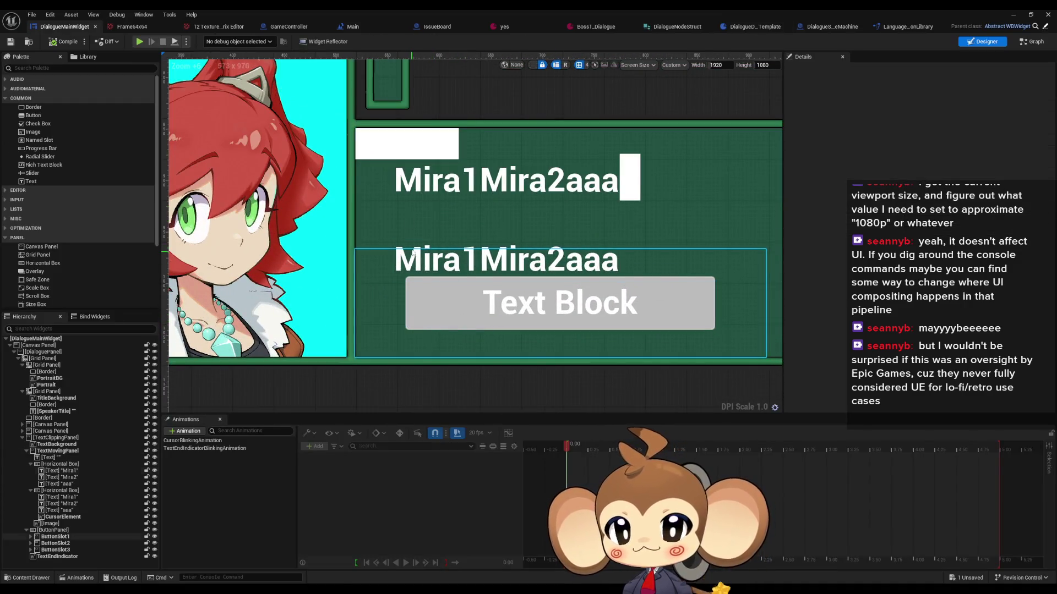
Step: Duplicate a text row's horizontal box and move the copy up in the hierarchy
{"action": "left_click", "coordinate": [58, 463]}
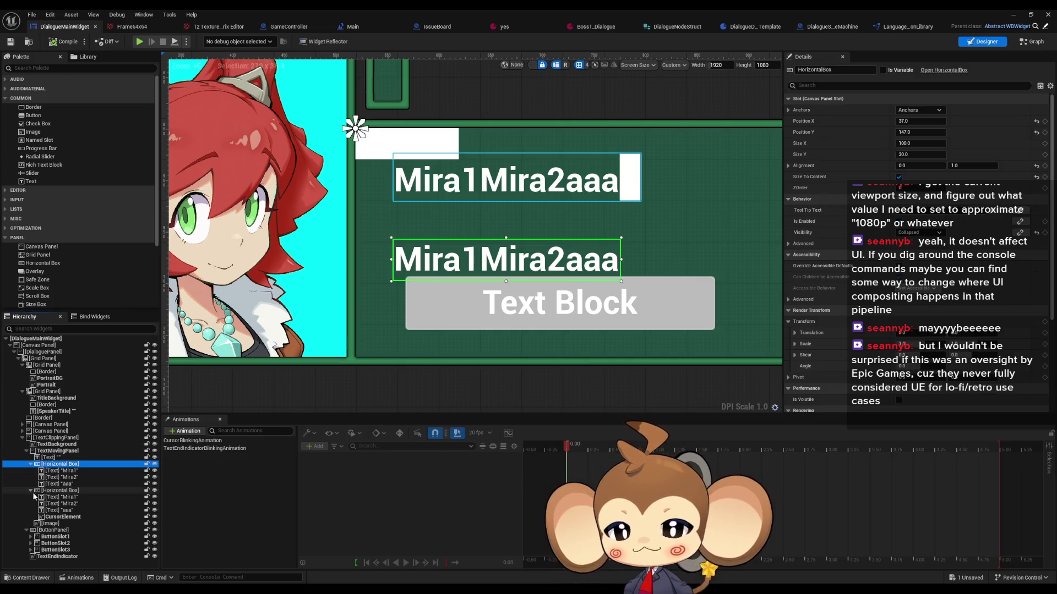
{"action": "left_click", "coordinate": [99, 491]}
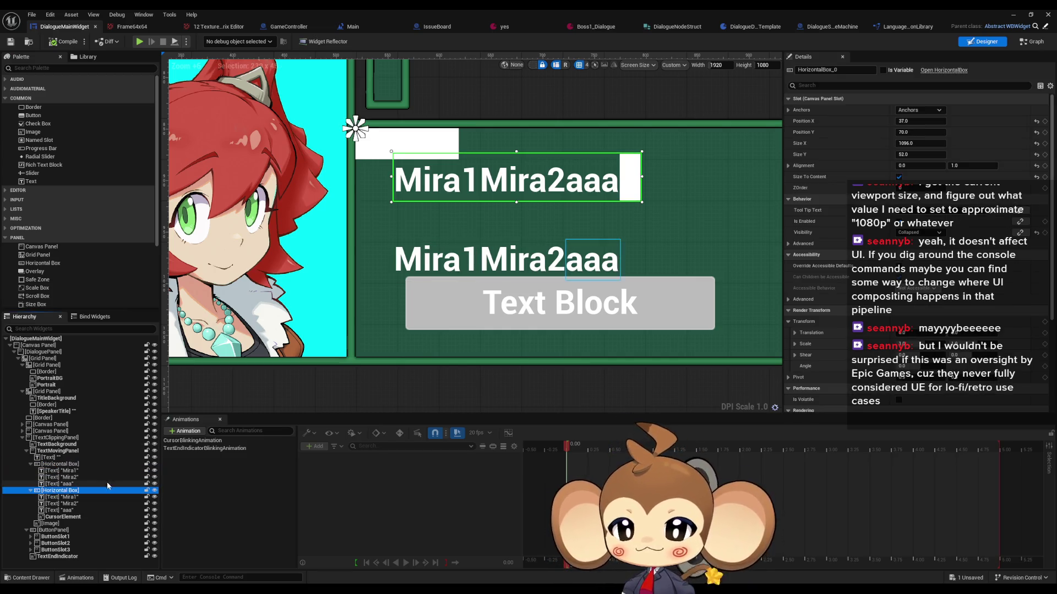
{"action": "left_click", "coordinate": [62, 465]}
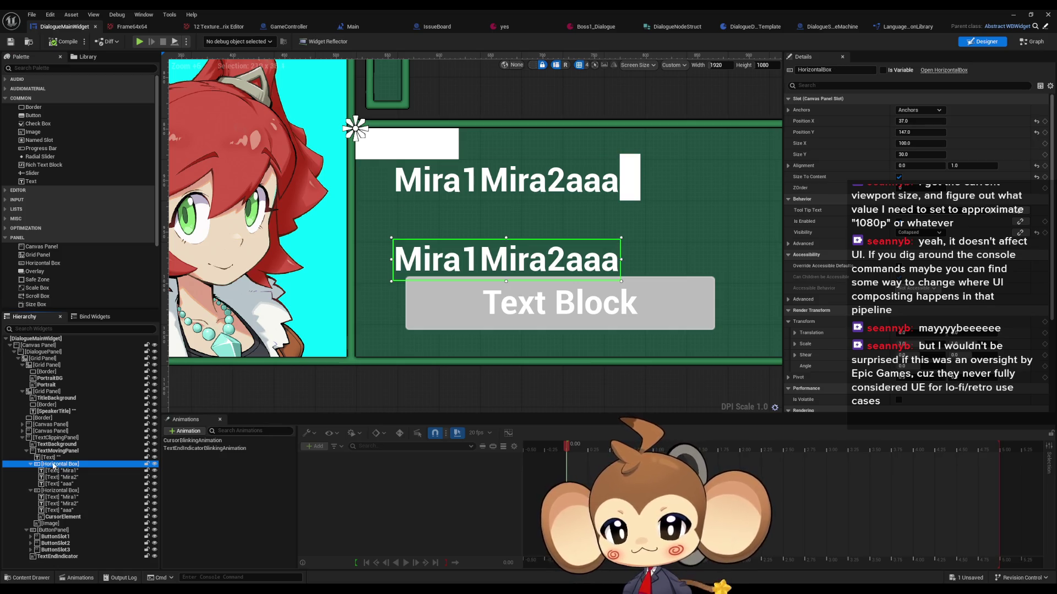
{"action": "key", "text": "ctrl+c"}
{"action": "key", "text": "ctrl+v"}
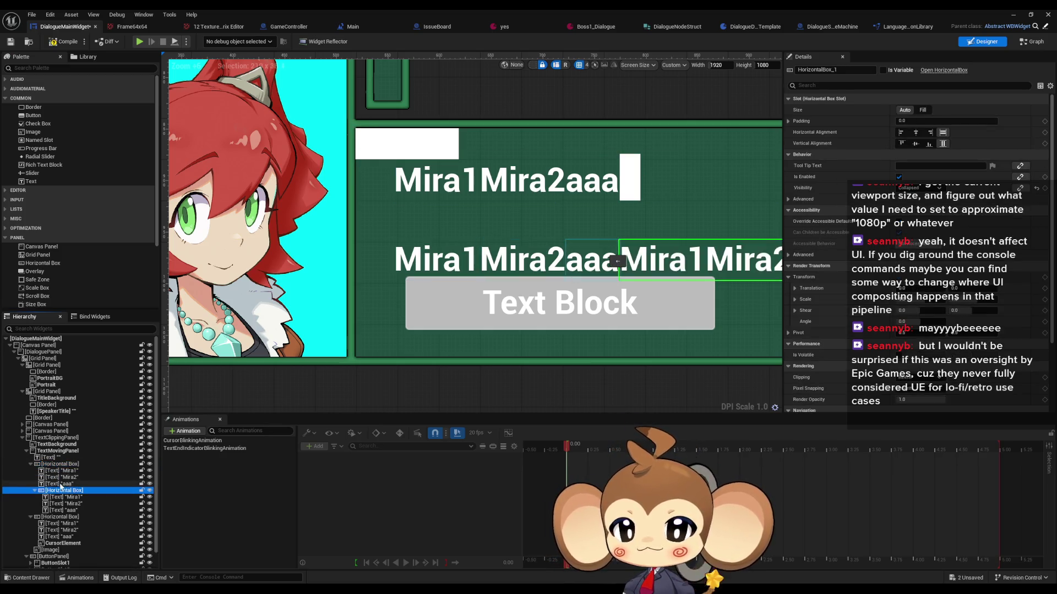
{"action": "left_click_drag", "start_coordinate": [60, 490], "coordinate": [59, 468]}
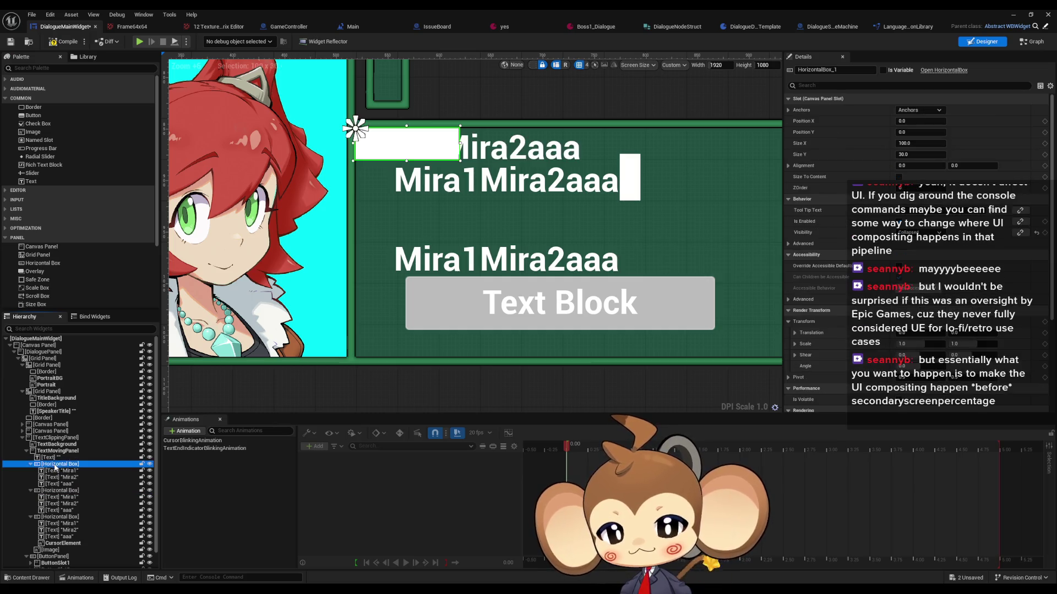
{"action": "left_click", "coordinate": [55, 490]}
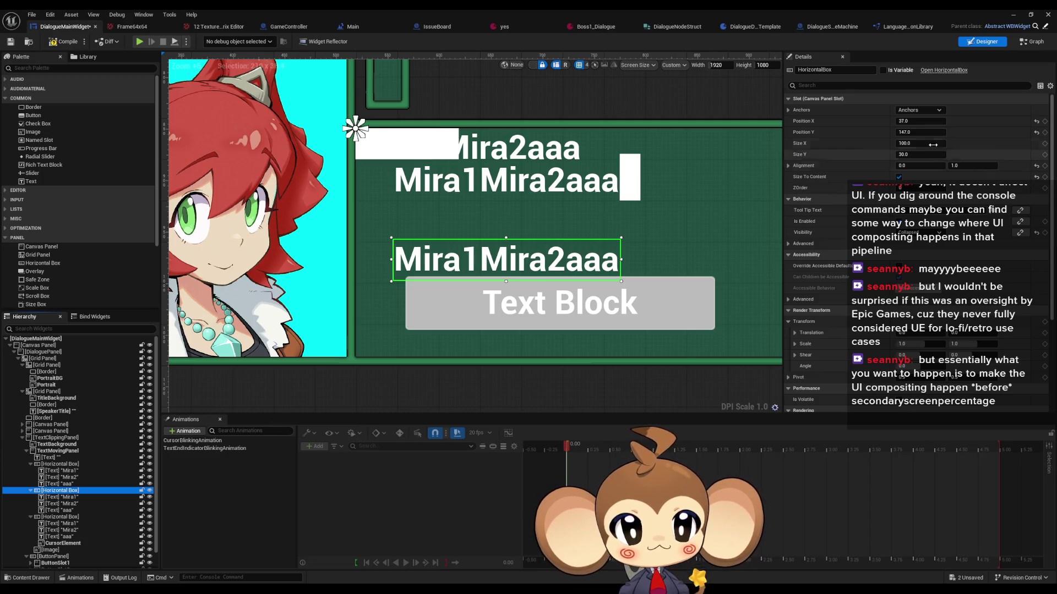
Step: Place HorizontalBox_1 at X 37, Y 147 with vertical alignment 1.0
{"action": "left_click", "coordinate": [917, 121]}
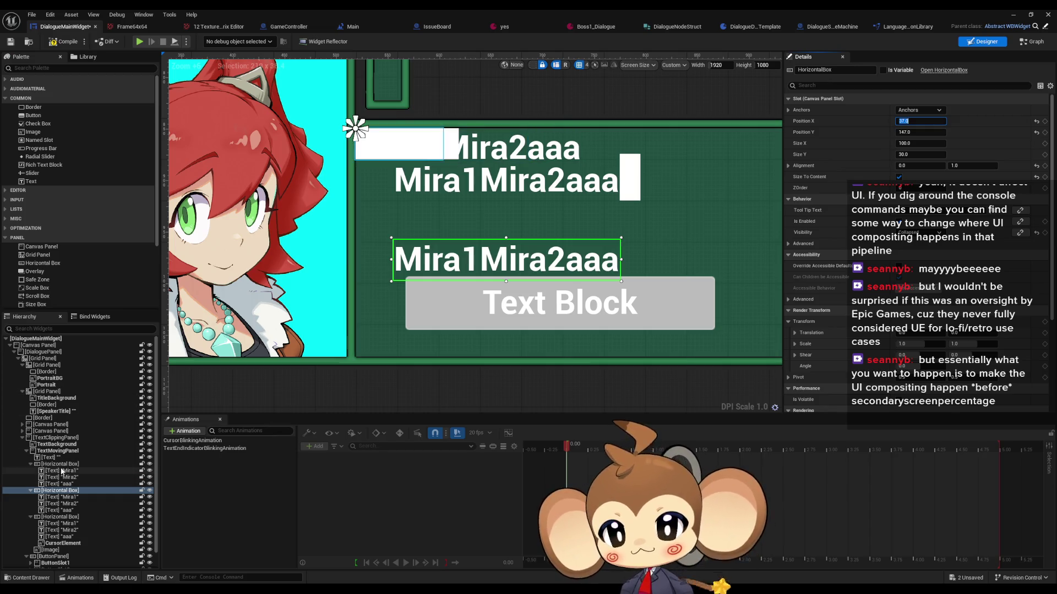
{"action": "left_click", "coordinate": [60, 464]}
{"action": "left_click", "coordinate": [919, 121]}
{"action": "type", "text": "37"}
{"action": "key", "text": "Tab"}
{"action": "type", "text": "14"}
{"action": "key", "text": "Return"}
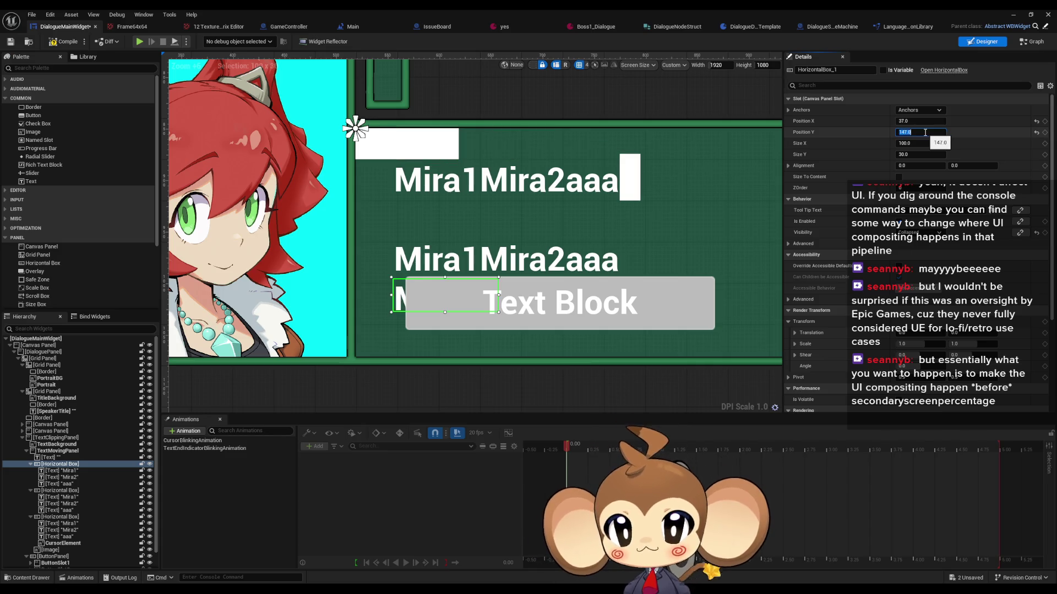
{"action": "key", "text": "Tab"}
{"action": "key", "text": "Tab"}
{"action": "key", "text": "Tab"}
{"action": "type", "text": "1"}
{"action": "key", "text": "Return"}
Step: Adjust the row's Position Y to 224, drag it to about 192, then enter 32
{"action": "left_click", "coordinate": [919, 133]}
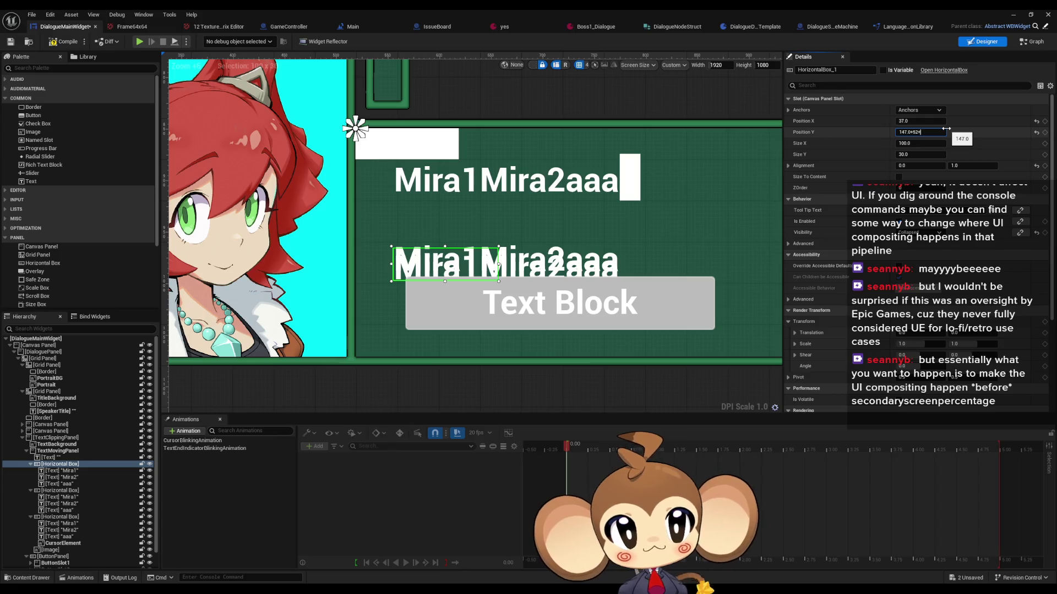
{"action": "type", "text": "+25"}
{"action": "key", "text": "Return"}
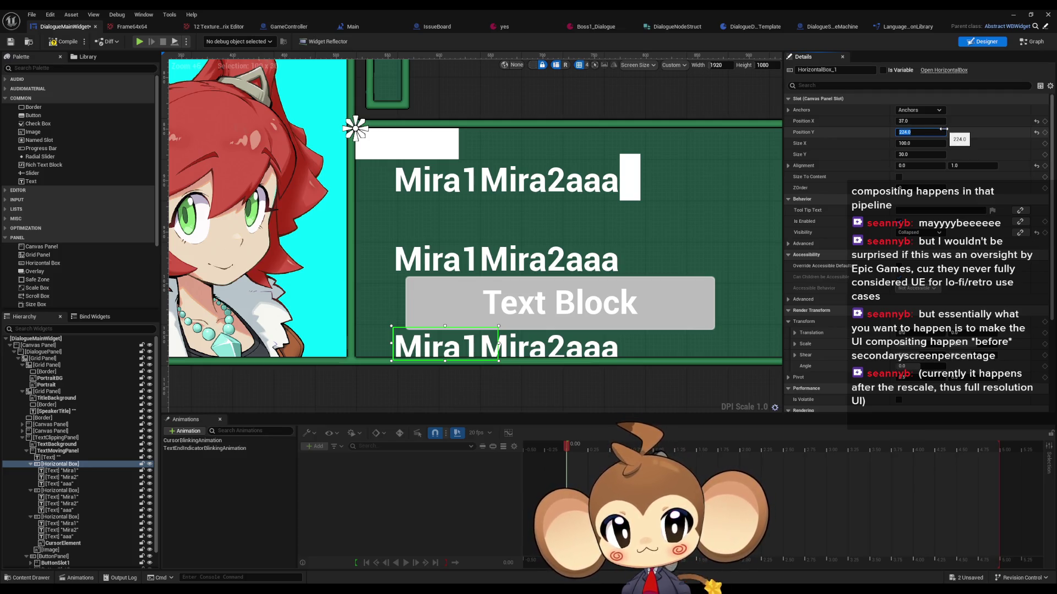
{"action": "left_click_drag", "start_coordinate": [944, 129], "coordinate": [926, 129]}
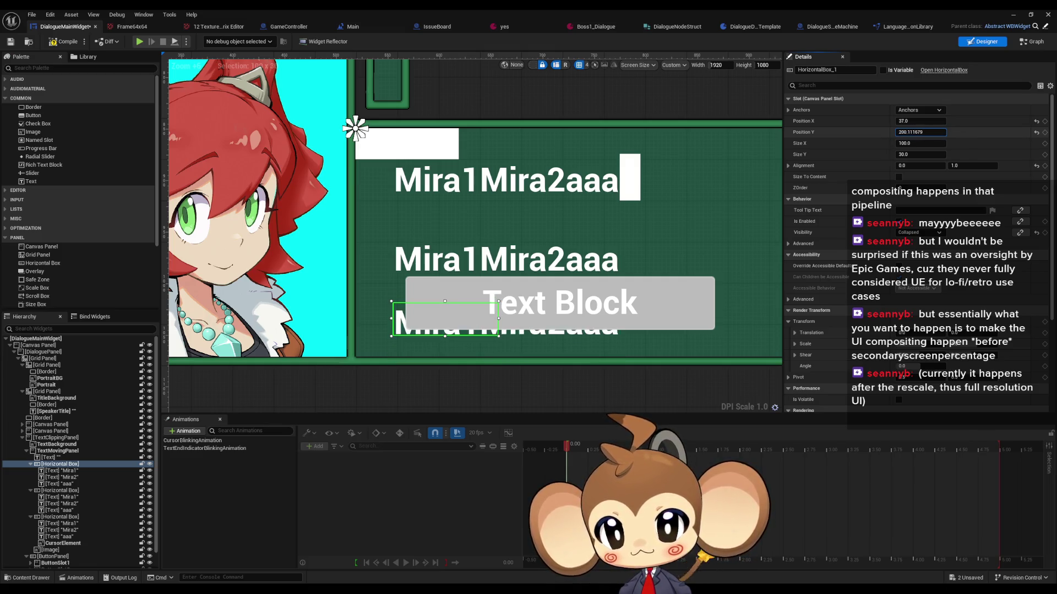
{"action": "left_click_drag", "start_coordinate": [926, 128], "coordinate": [925, 129]}
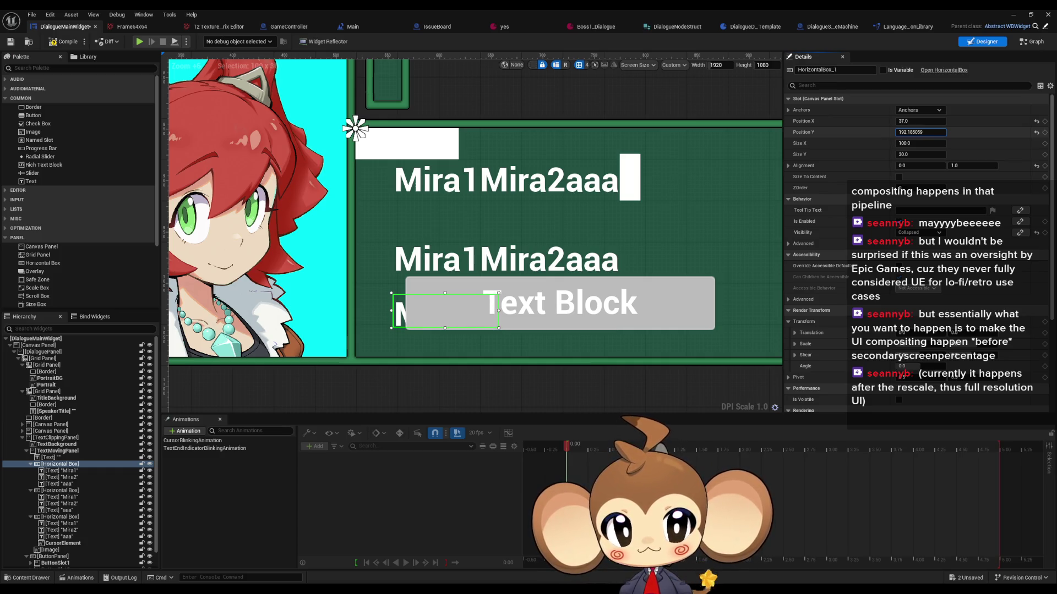
{"action": "left_click", "coordinate": [939, 132]}
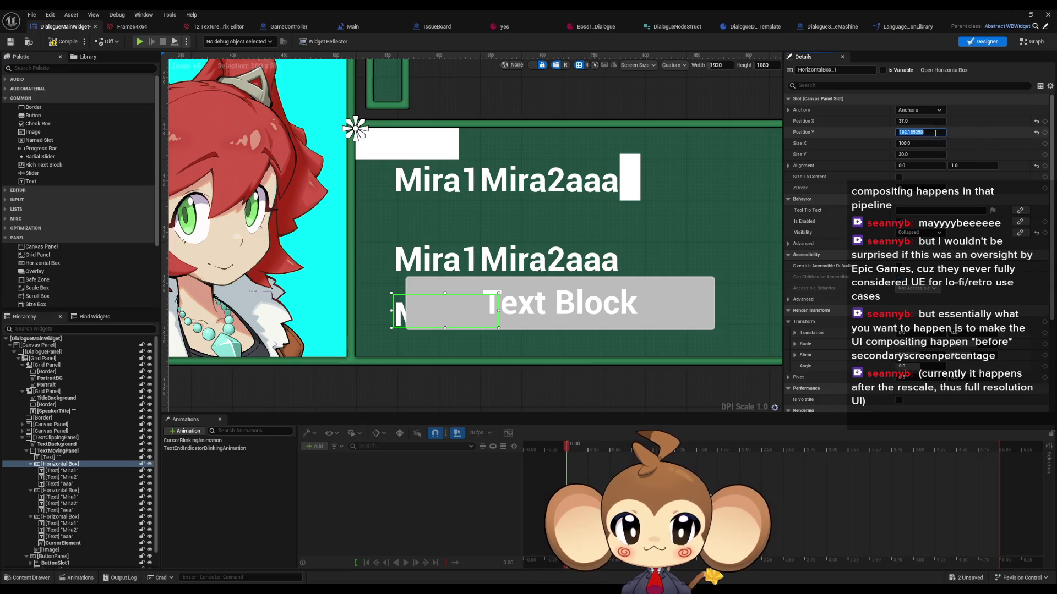
{"action": "type", "text": "192"}
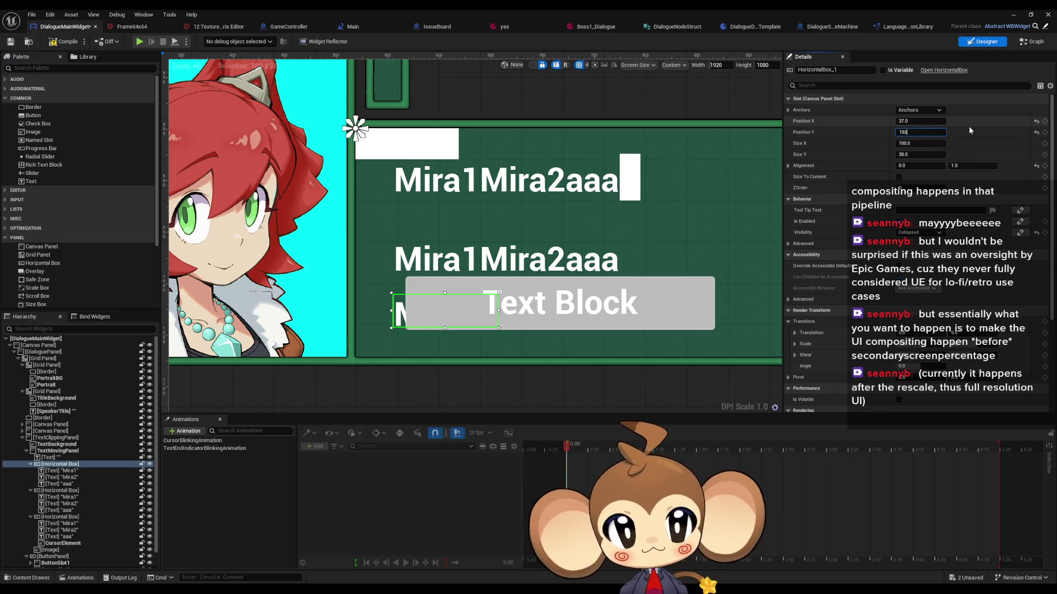
{"action": "type", "text": "24.0"}
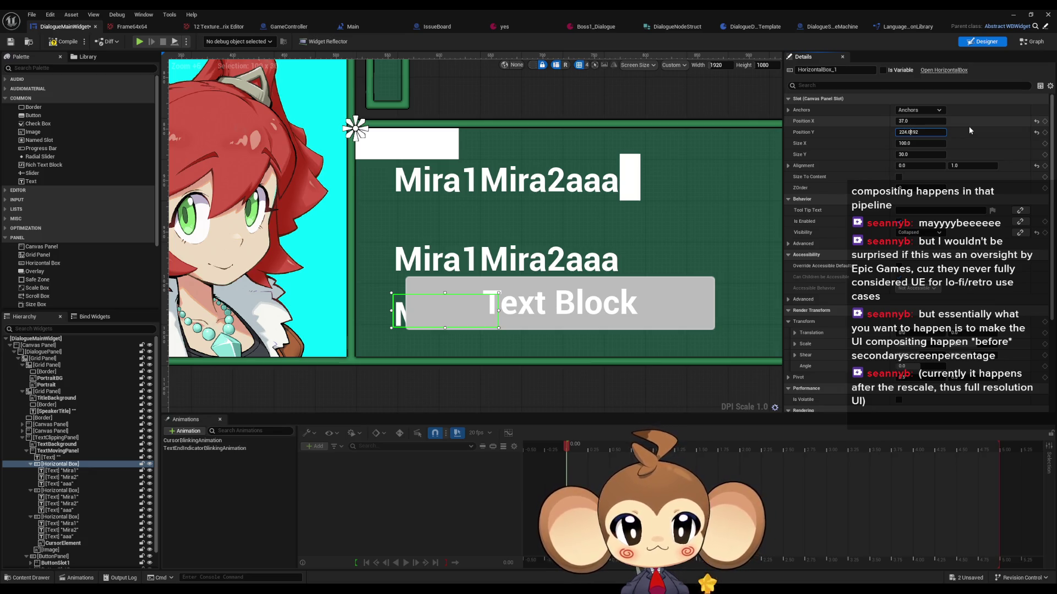
{"action": "type", "text": "-"}
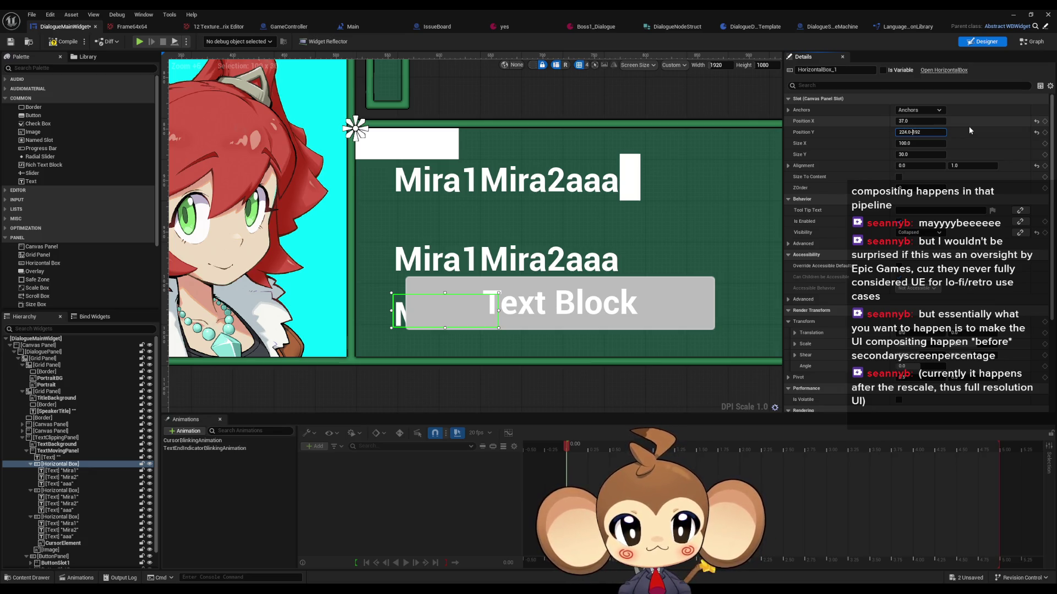
{"action": "key", "text": "Return"}
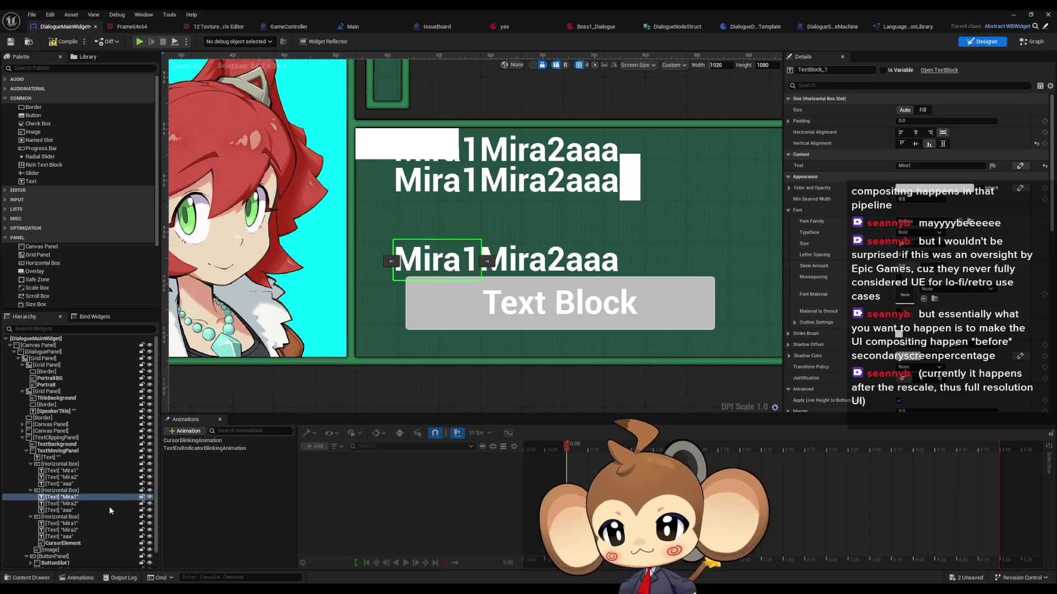
{"action": "left_click", "coordinate": [53, 496]}
{"action": "key", "text": "Up"}
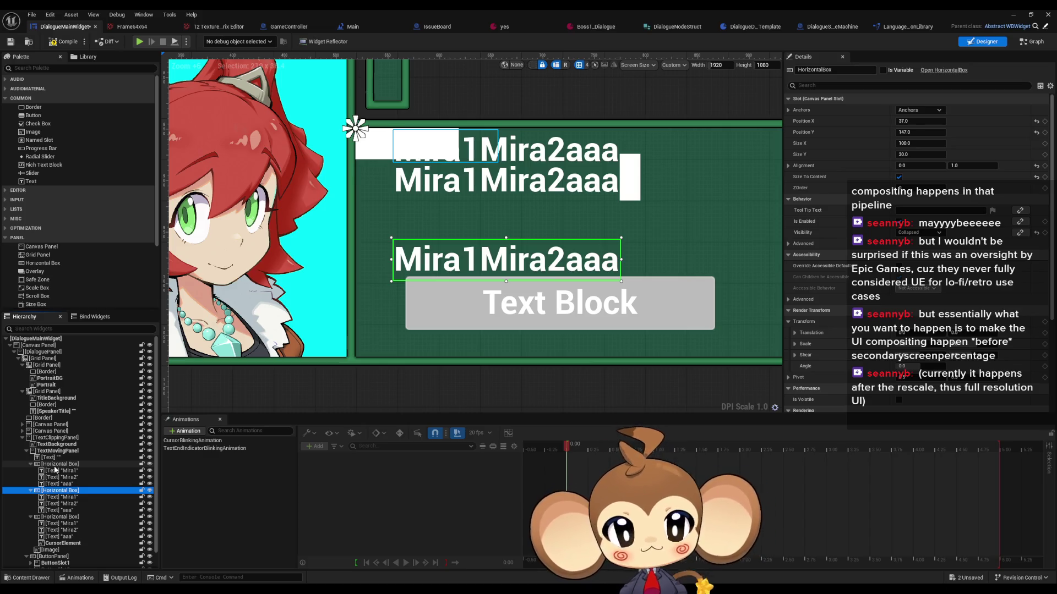
{"action": "left_click", "coordinate": [54, 466]}
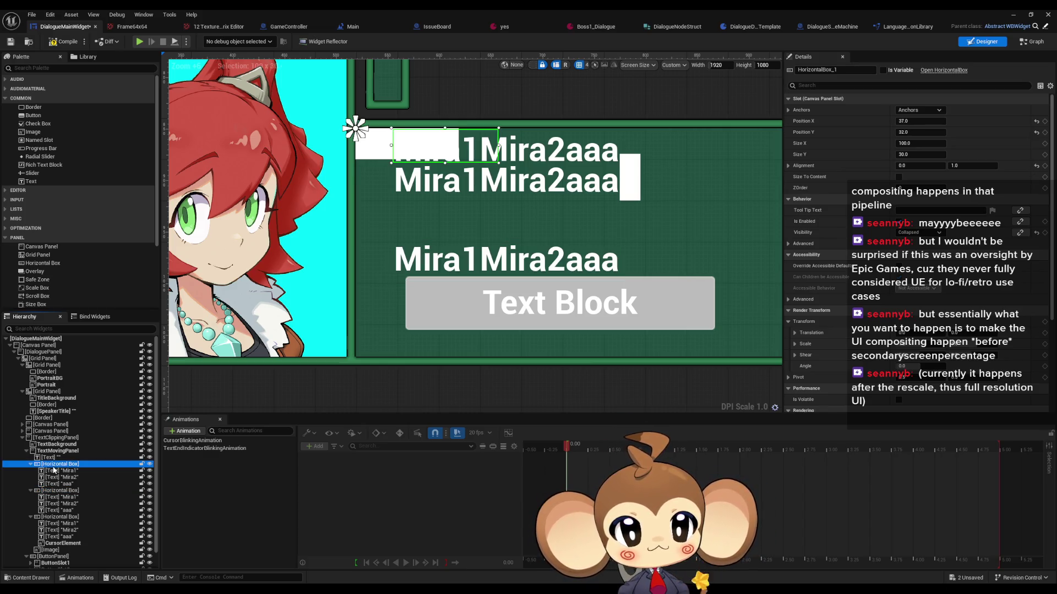
Step: Try Position Y 179 on HorizontalBox_1, undo it, and set it to 192
{"action": "left_click", "coordinate": [912, 134]}
{"action": "type", "text": "147"}
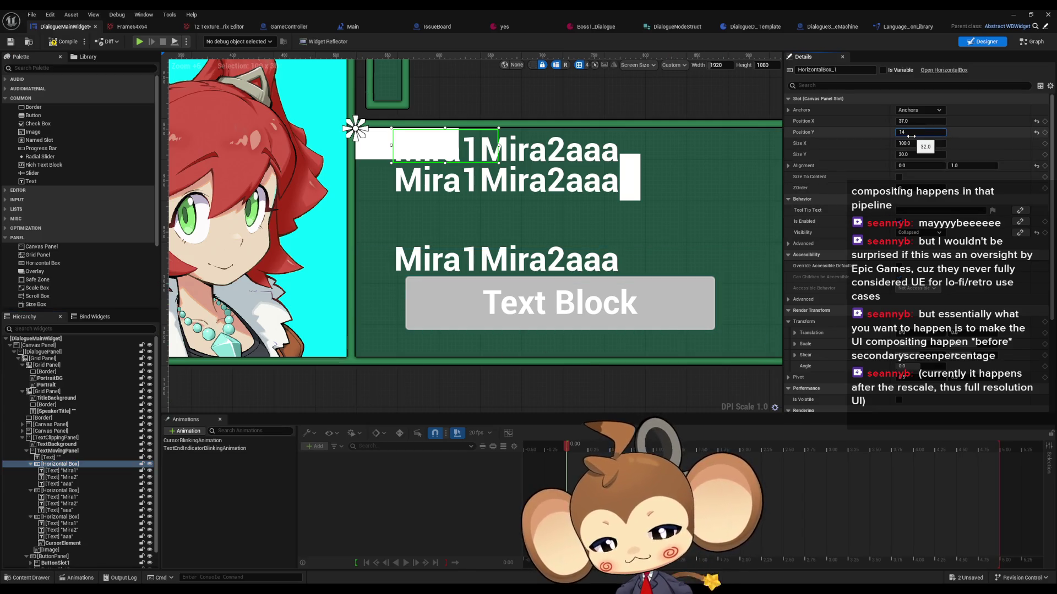
{"action": "type", "text": "+32.0"}
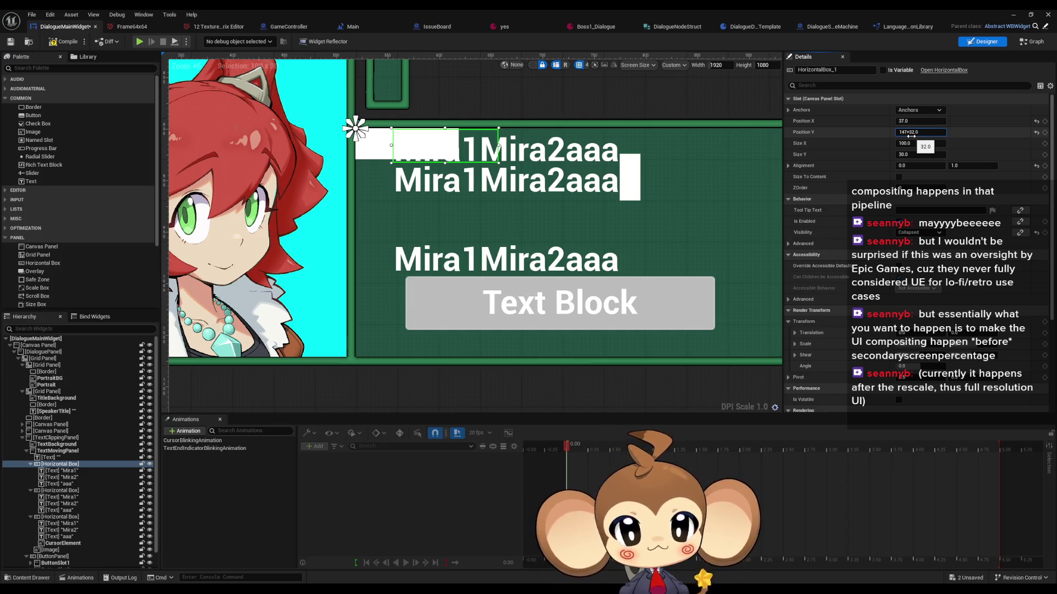
{"action": "key", "text": "Return"}
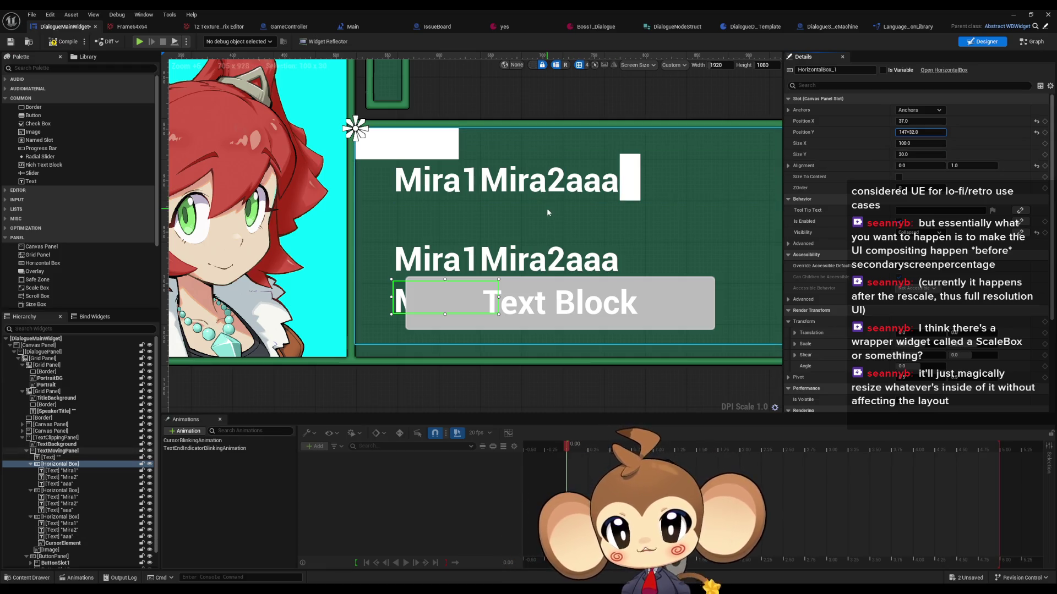
{"action": "key", "text": "ctrl+z"}
{"action": "key", "text": "ctrl+z"}
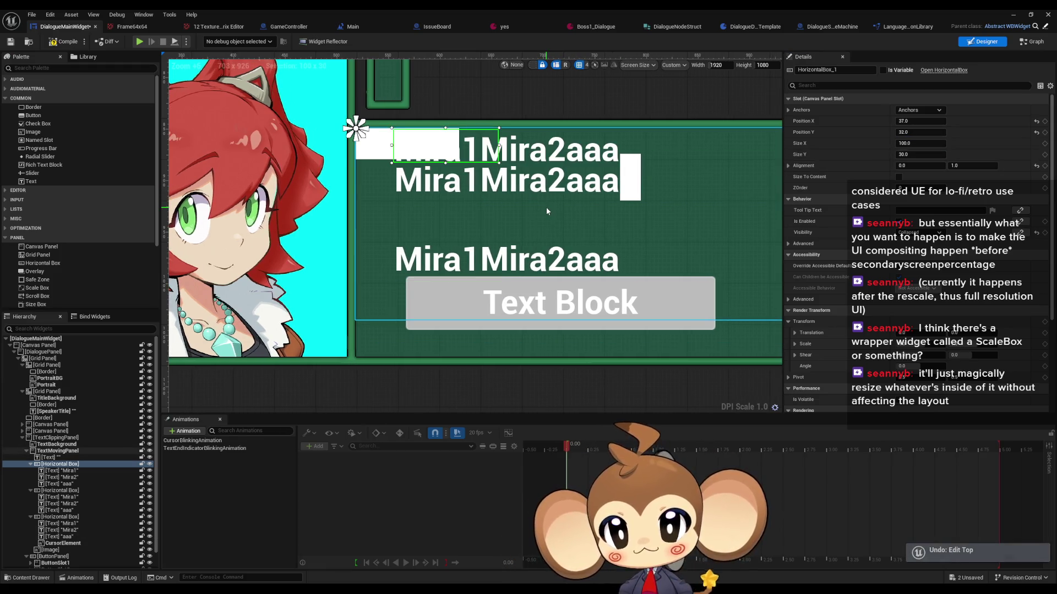
{"action": "left_click", "coordinate": [916, 133]}
{"action": "type", "text": "1"}
{"action": "key", "text": "Return"}
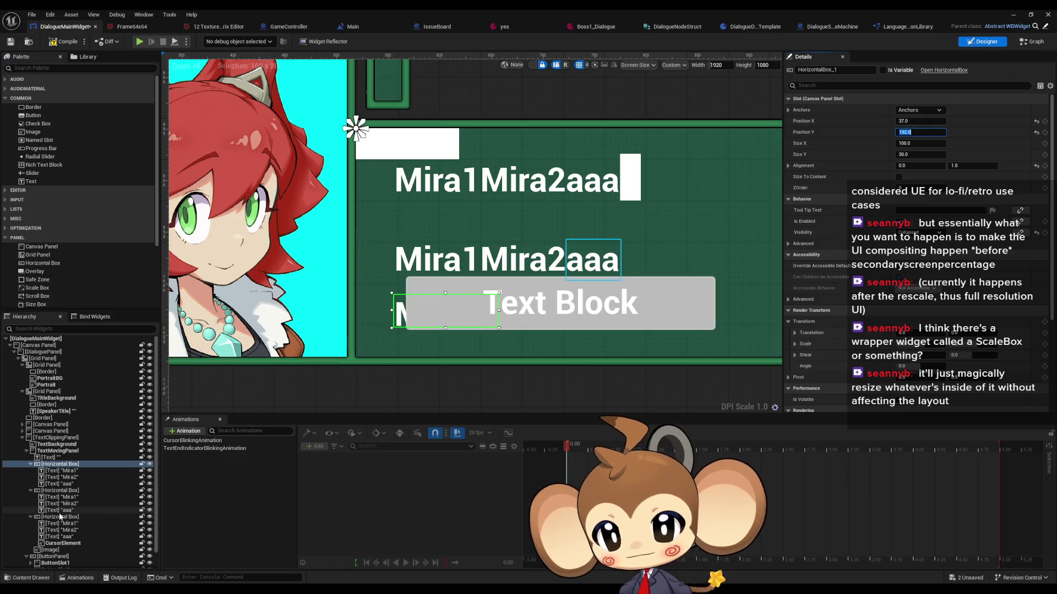
Step: Check the top row's Y of 70, try 122 and 70 on the bottom row, then undo to 192
{"action": "left_click", "coordinate": [59, 518]}
{"action": "left_click", "coordinate": [906, 132]}
{"action": "left_click", "coordinate": [60, 464]}
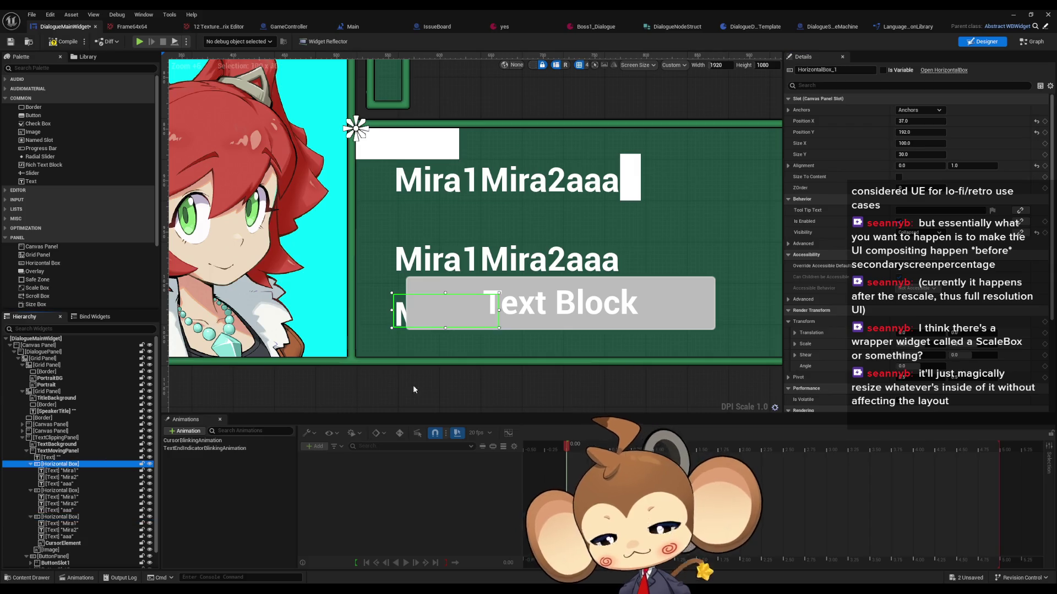
{"action": "left_click", "coordinate": [905, 132]}
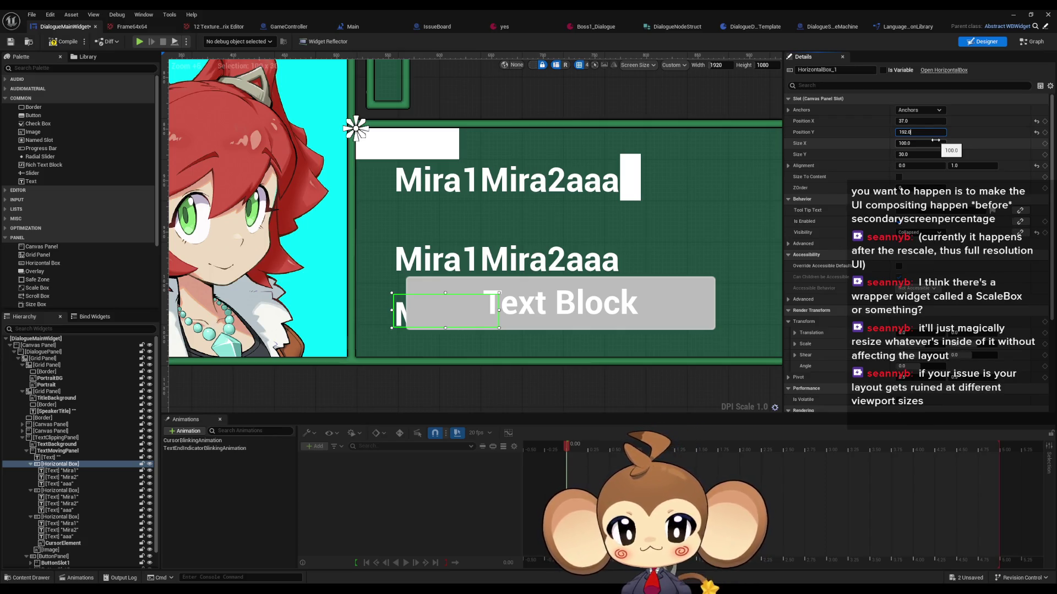
{"action": "type", "text": "-70.0"}
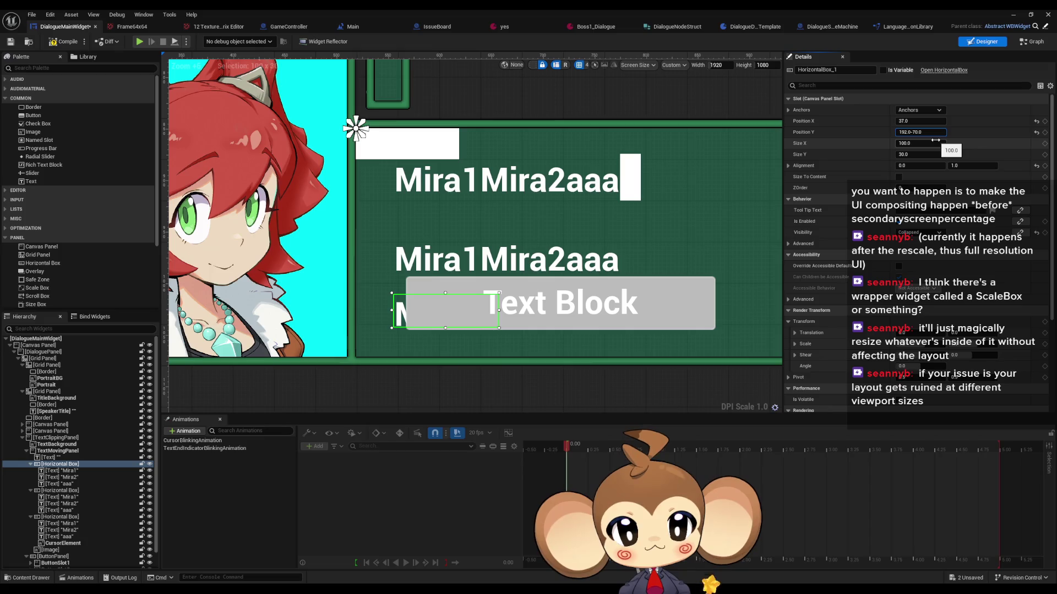
{"action": "key", "text": "Return"}
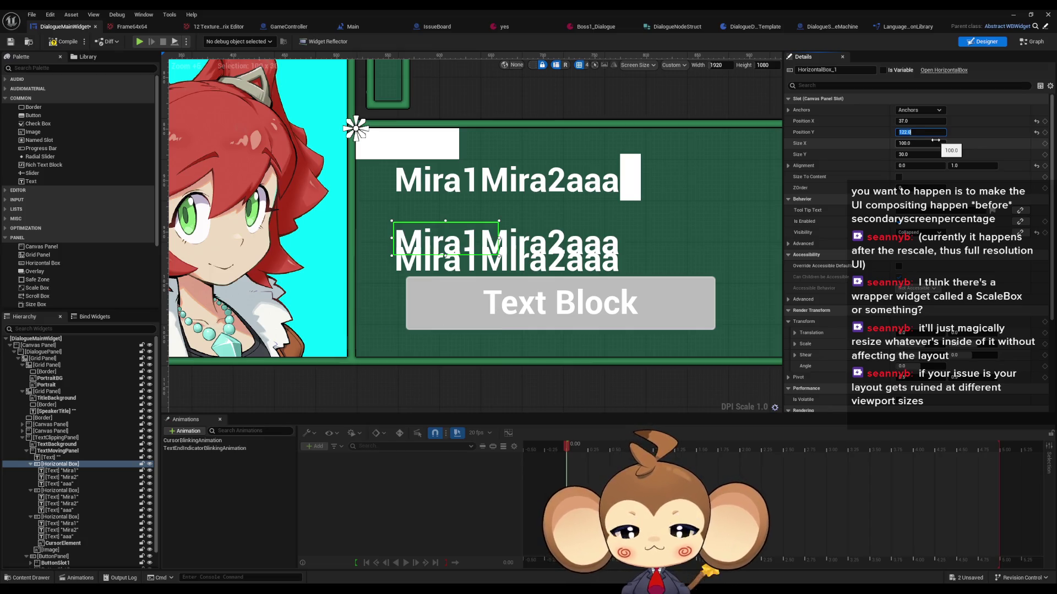
{"action": "key", "text": "Right"}
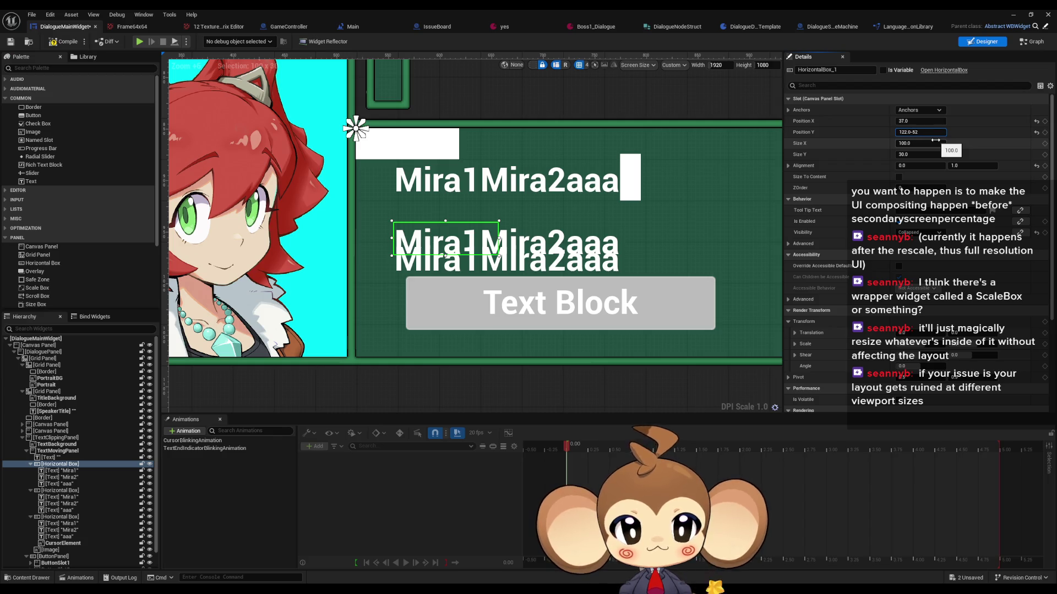
{"action": "key", "text": "Return"}
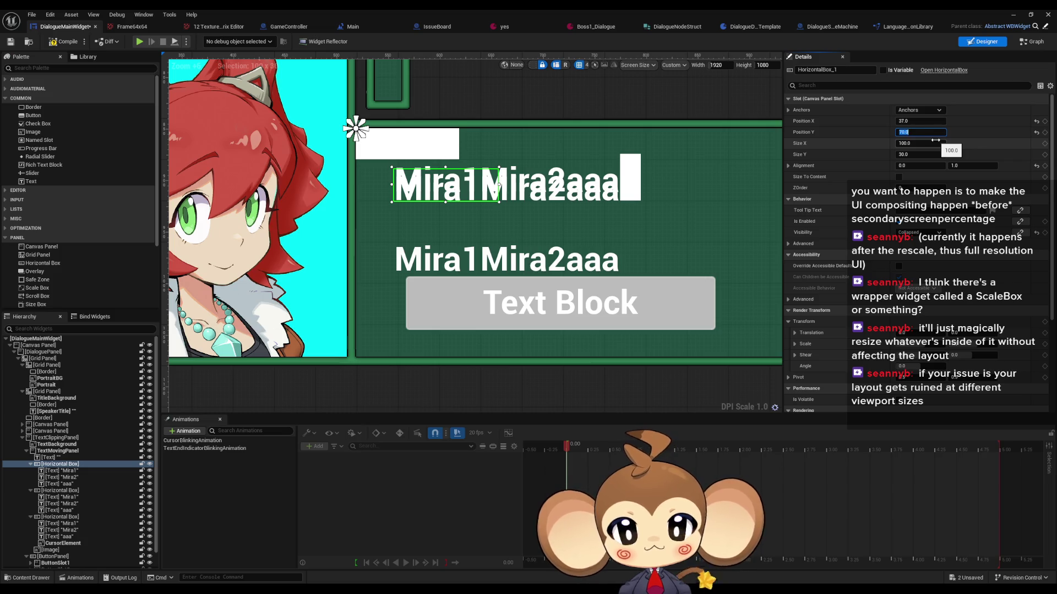
{"action": "key", "text": "ctrl+z"}
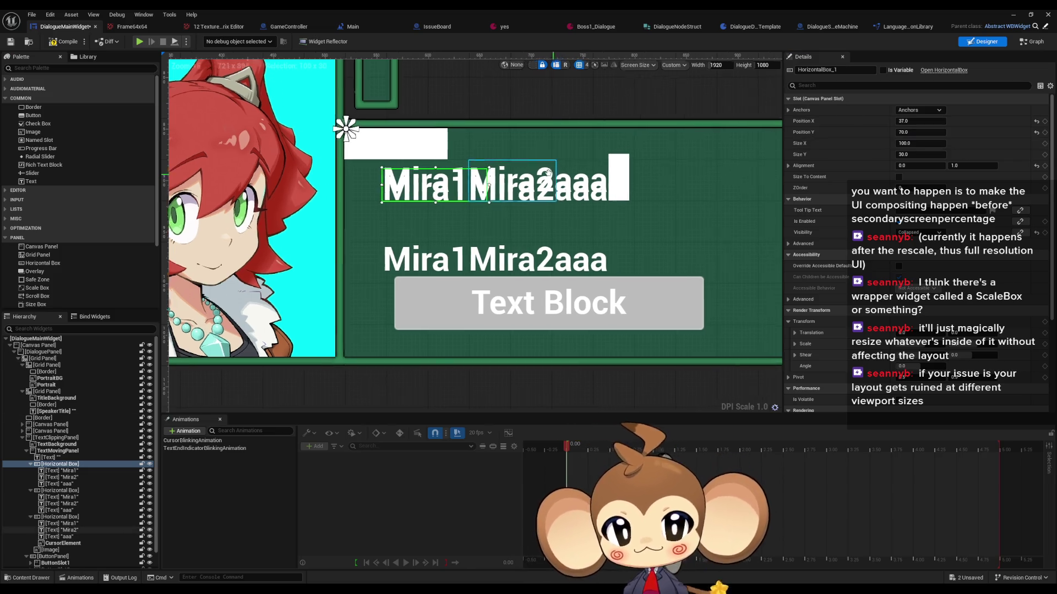
{"action": "key", "text": "ctrl+z"}
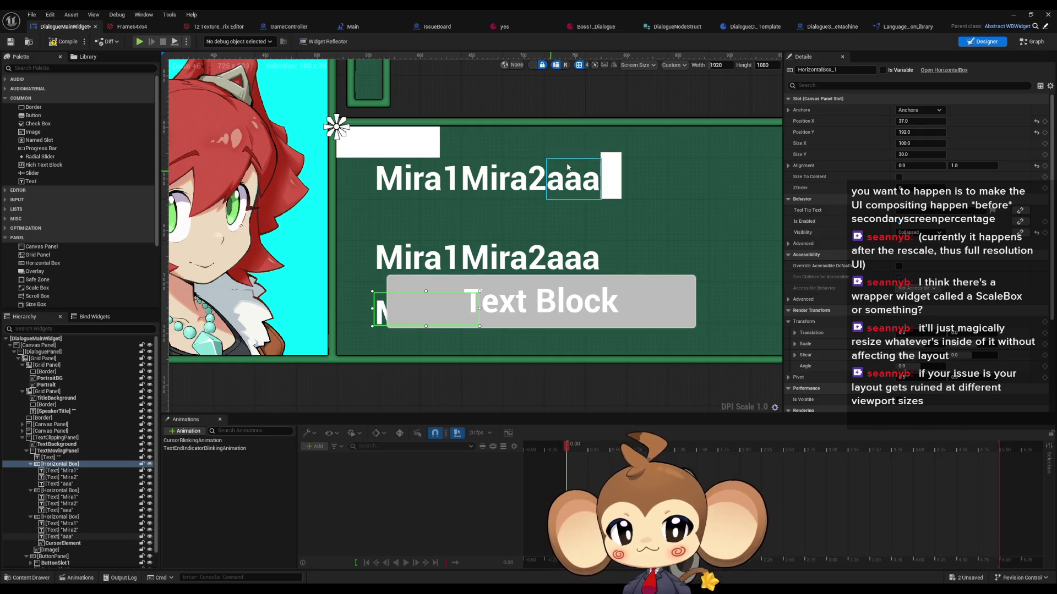
Step: Try the bottom row at Y 96 and 148, then undo back to 192
{"action": "left_click", "coordinate": [921, 133]}
{"action": "key", "text": "End"}
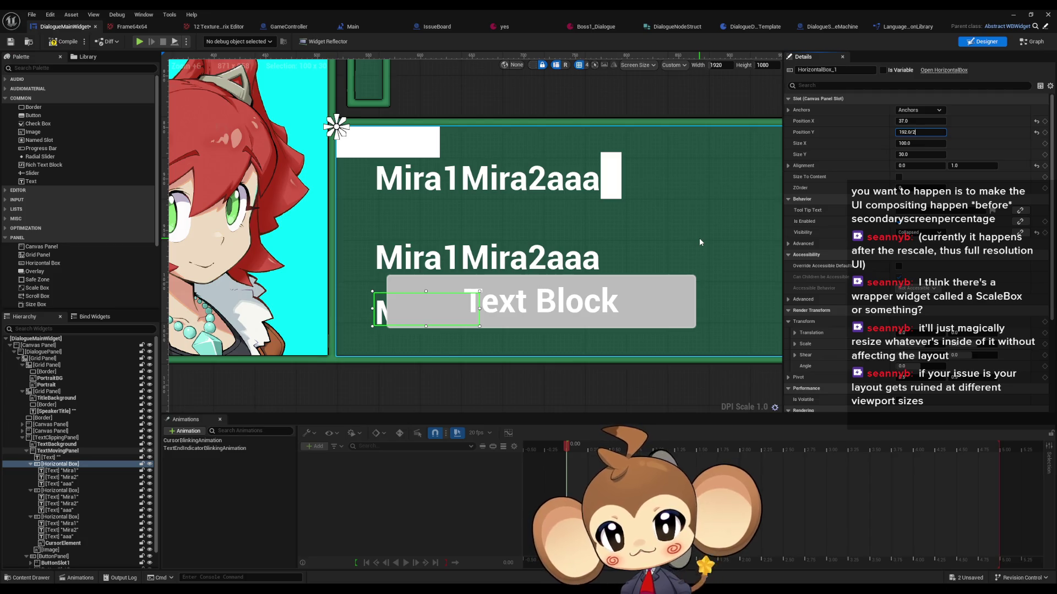
{"action": "key", "text": "Return"}
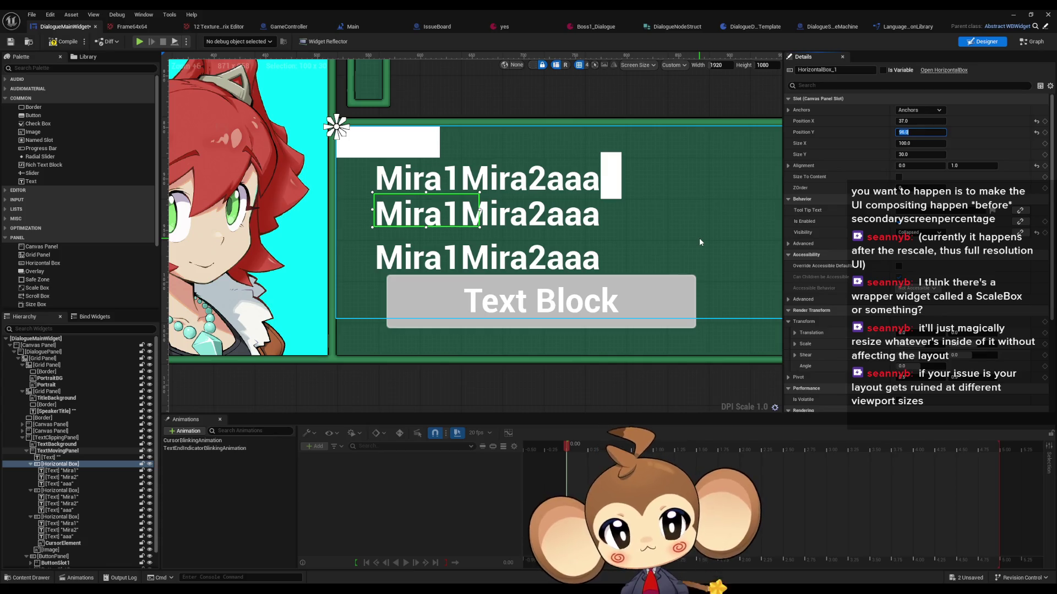
{"action": "key", "text": "End"}
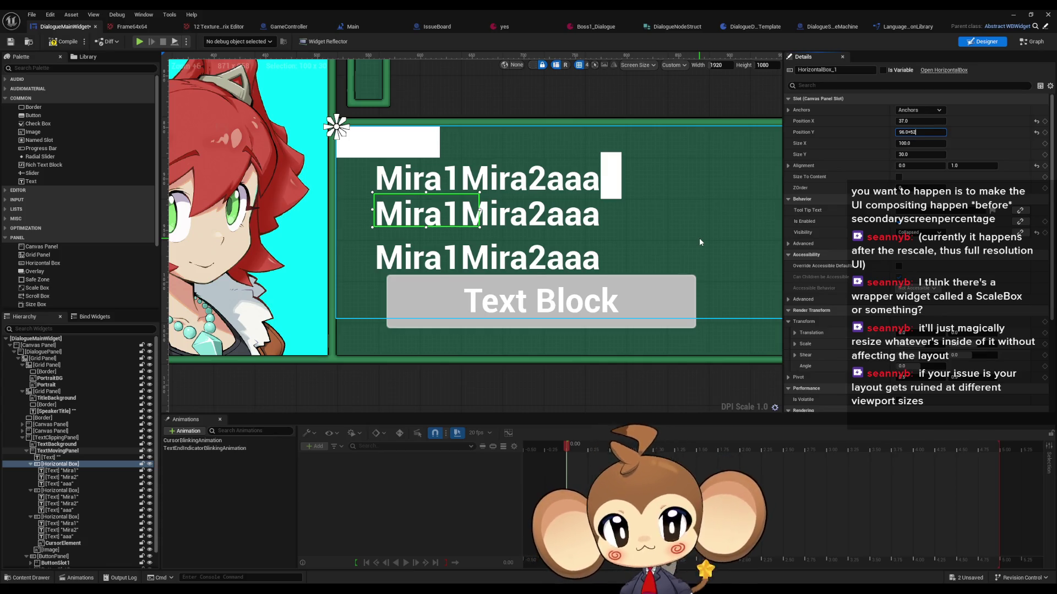
{"action": "key", "text": "Return"}
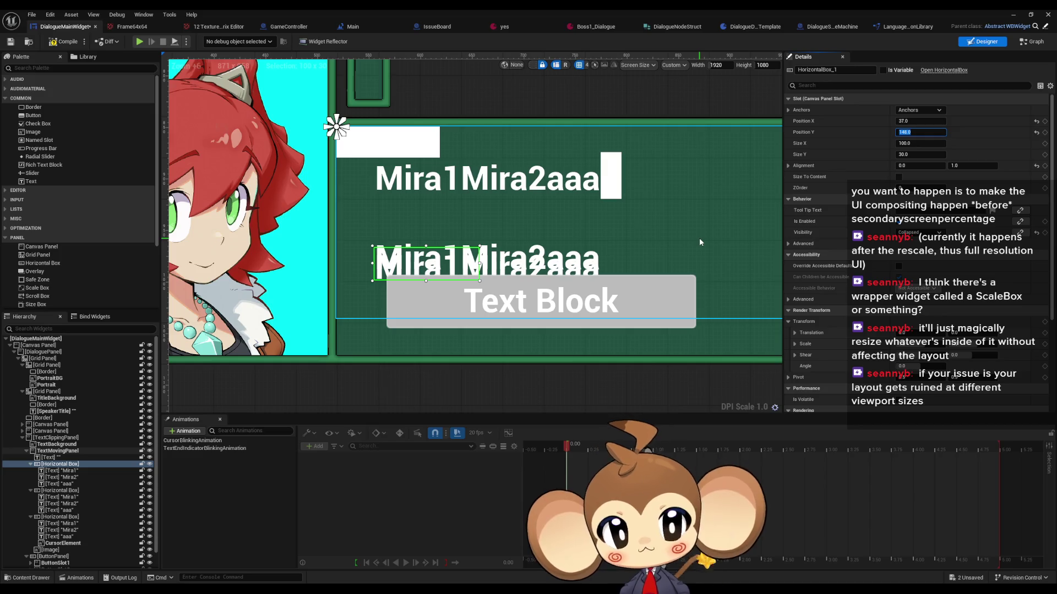
{"action": "key", "text": "ctrl+z"}
{"action": "key", "text": "ctrl+z"}
Step: Select the middle text row and nudge its Position Y up to about 138
{"action": "left_click", "coordinate": [399, 253]}
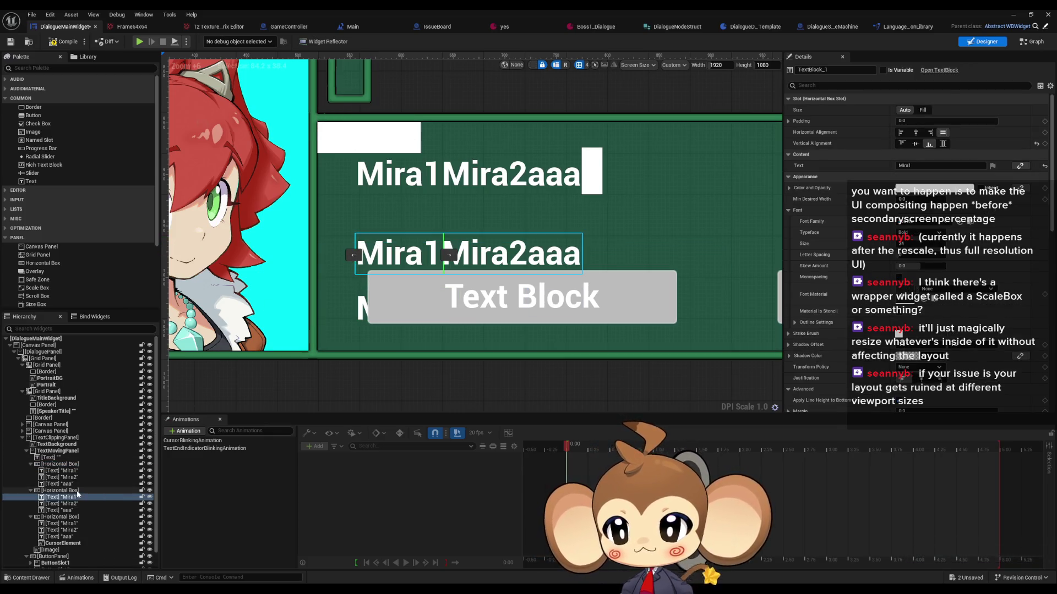
{"action": "left_click", "coordinate": [61, 491]}
{"action": "left_click_drag", "start_coordinate": [922, 132], "coordinate": [911, 132]}
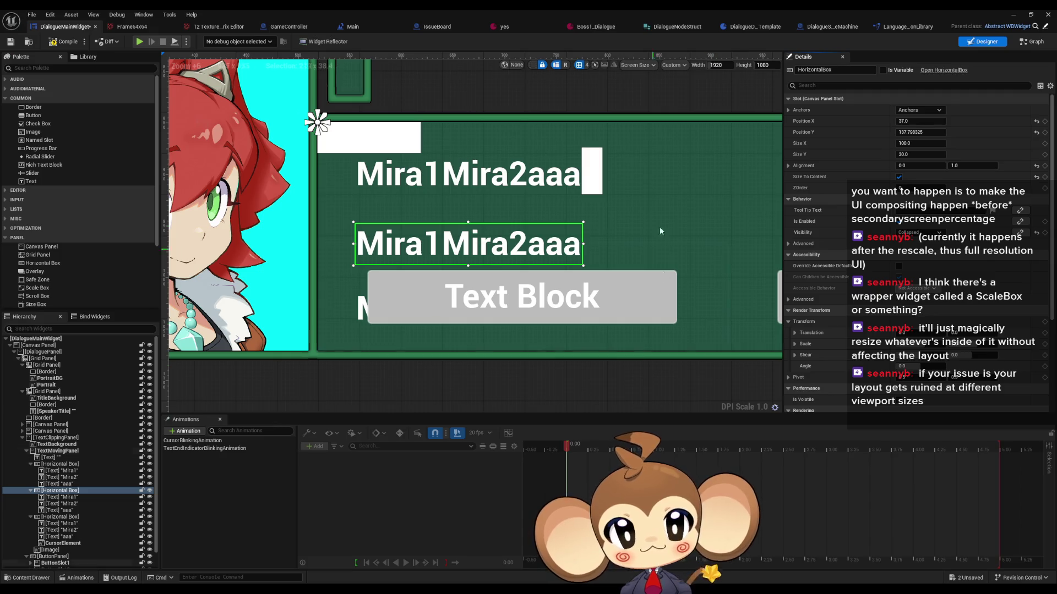
{"action": "left_click", "coordinate": [1013, 18]}
Step: Save and start a play test from the saved game
{"action": "key", "text": "ctrl+s"}
{"action": "key", "text": "alt+p"}
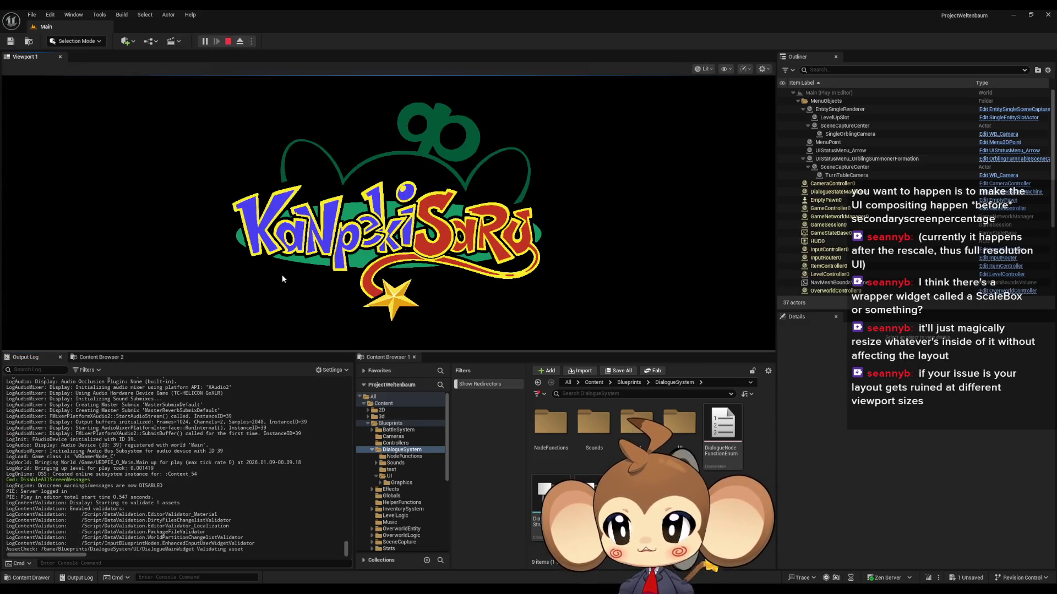
{"action": "left_click", "coordinate": [147, 300]}
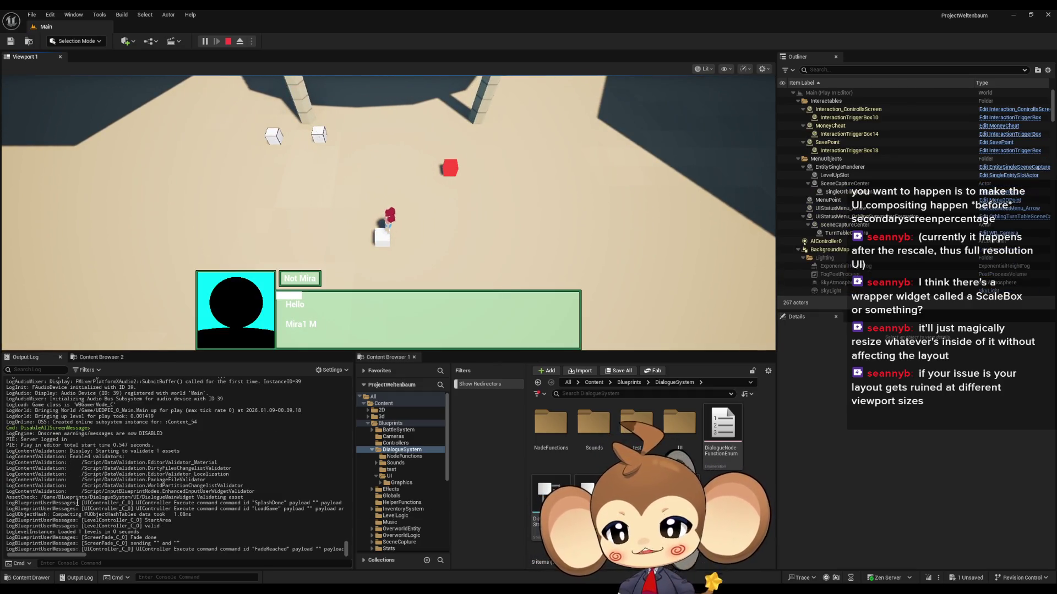
Step: Run r.ScreenPercentage 50 in the console, then reset it to 0
{"action": "left_click", "coordinate": [89, 549]}
{"action": "type", "text": "r.scree"}
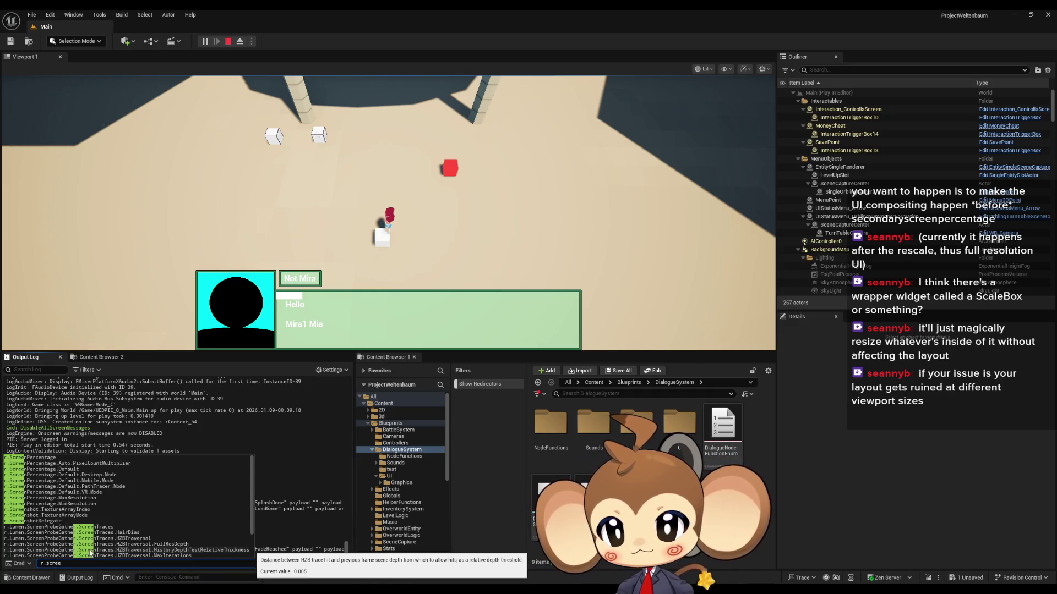
{"action": "left_click", "coordinate": [33, 458]}
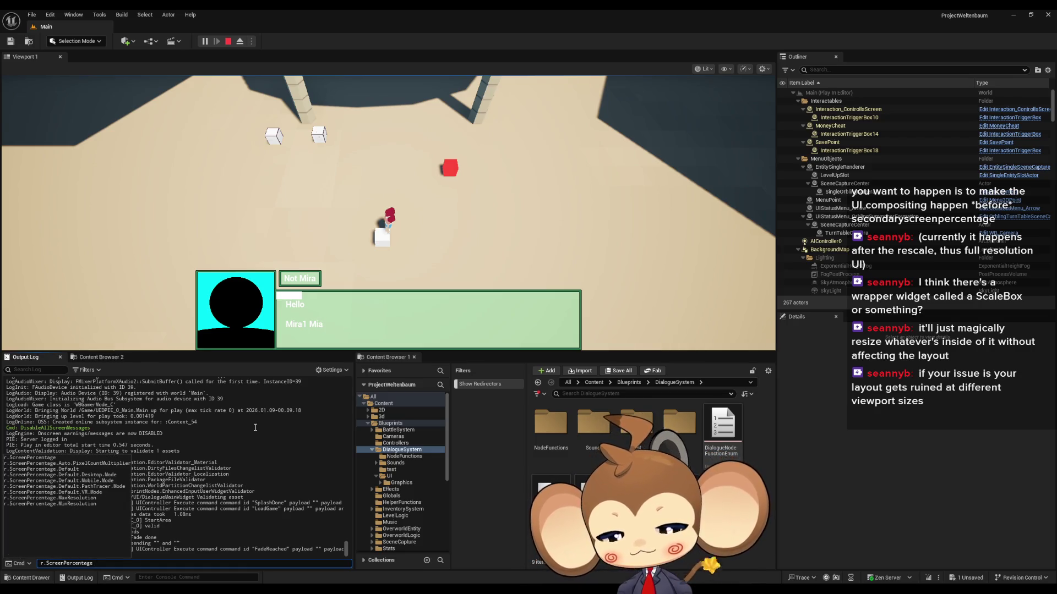
{"action": "type", "text": "50"}
{"action": "key", "text": "Return"}
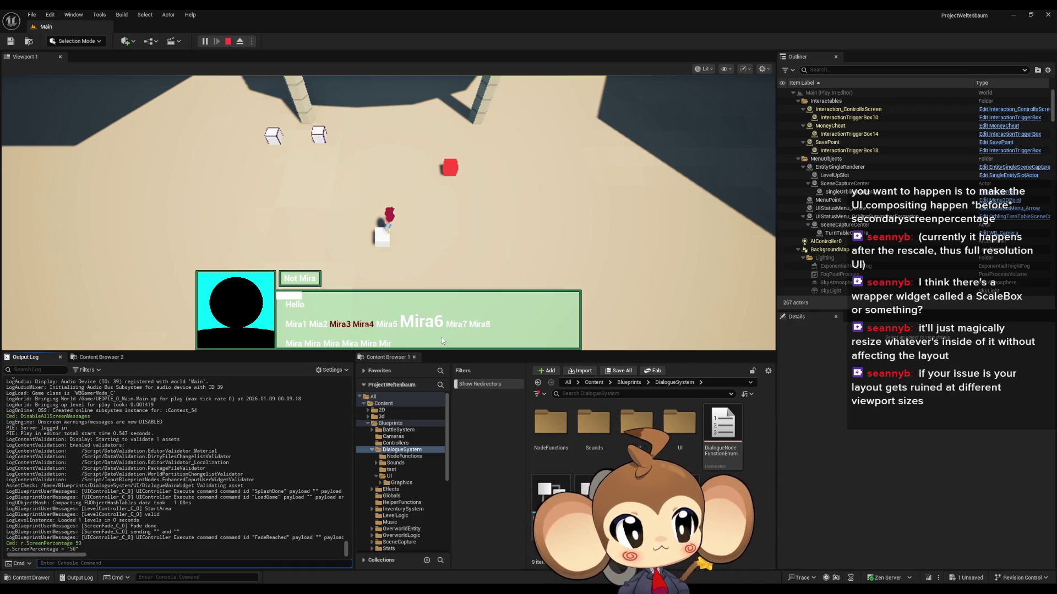
{"action": "key", "text": "Up"}
{"action": "key", "text": "Up"}
{"action": "key", "text": "Return"}
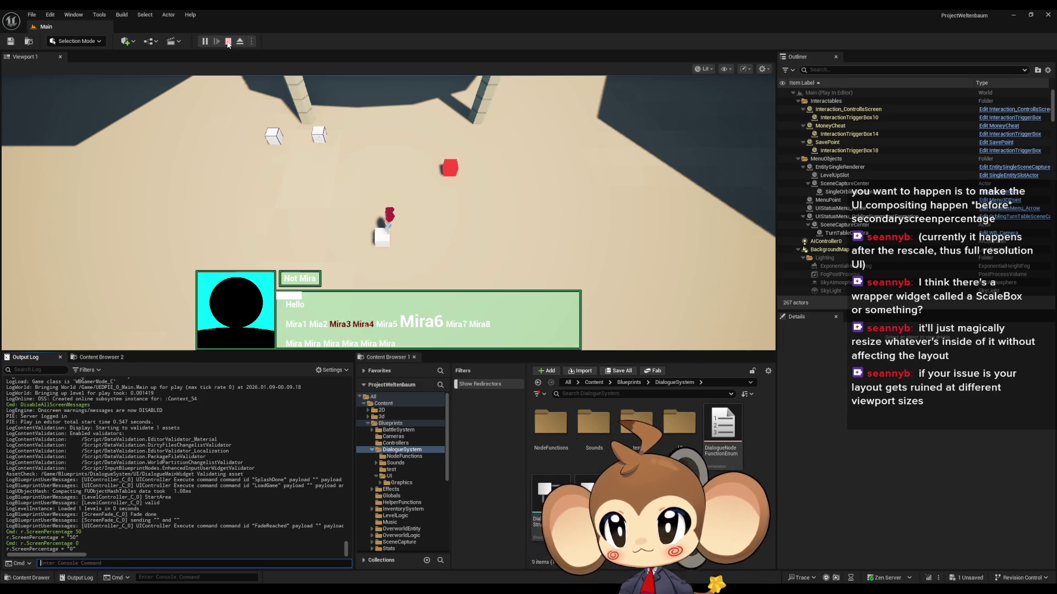
Step: Stop the play session and return to the DialogueMainWidget editor
{"action": "left_click", "coordinate": [228, 42]}
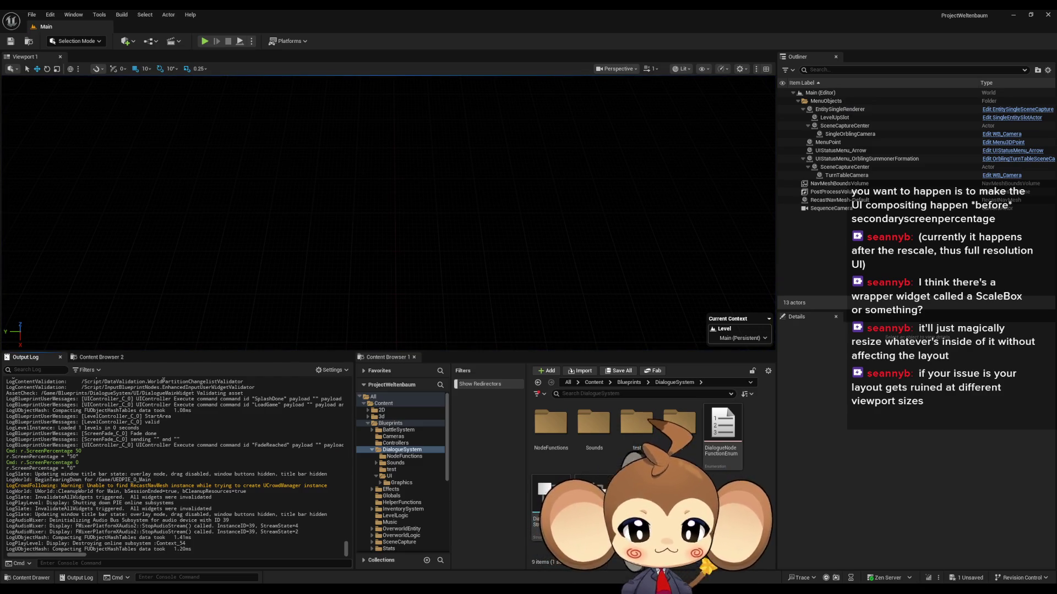
{"action": "mouse_move", "coordinate": [488, 550]}
{"action": "left_click", "coordinate": [455, 556]}
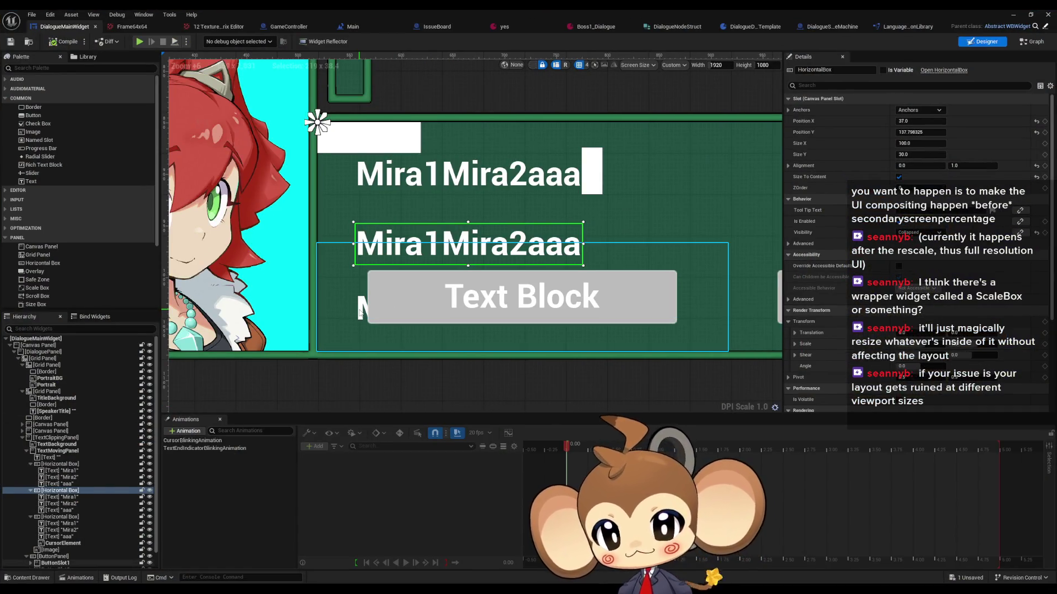
Step: Set the middle text row's Size Y to 52
{"action": "left_click", "coordinate": [58, 516]}
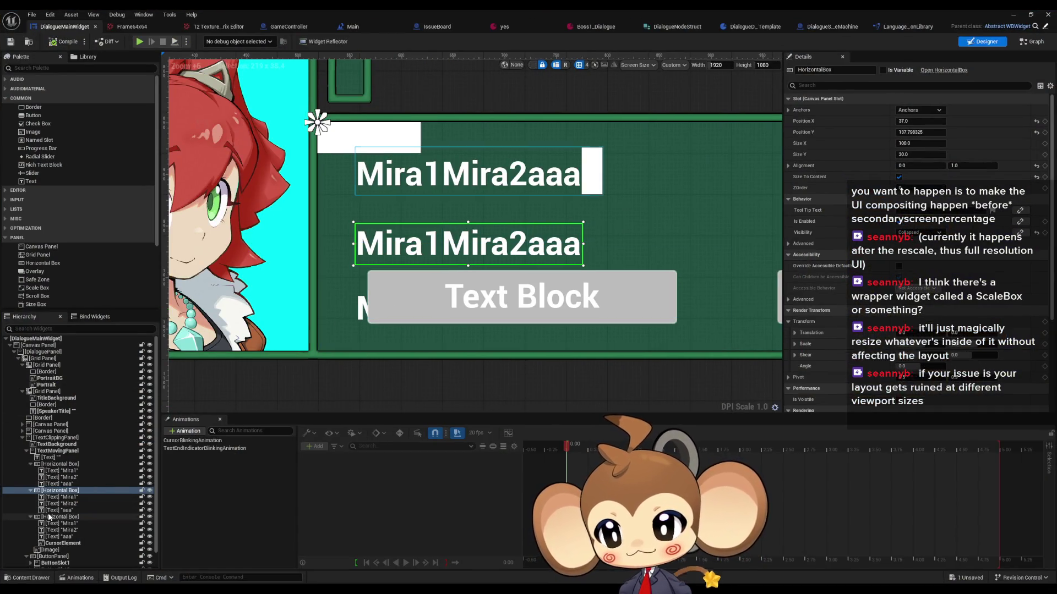
{"action": "left_click", "coordinate": [55, 464]}
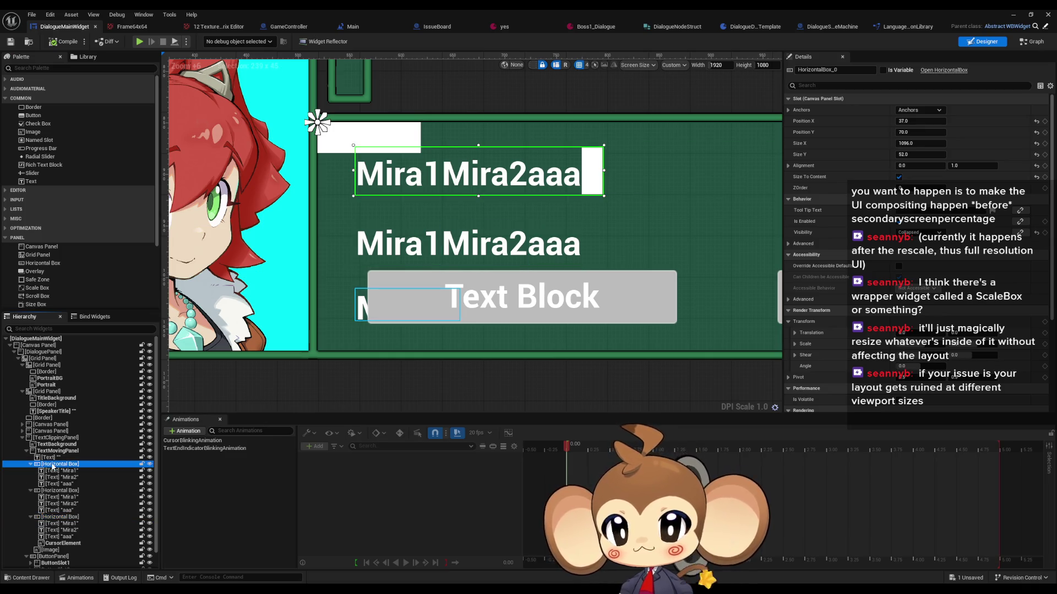
{"action": "left_click", "coordinate": [47, 518]}
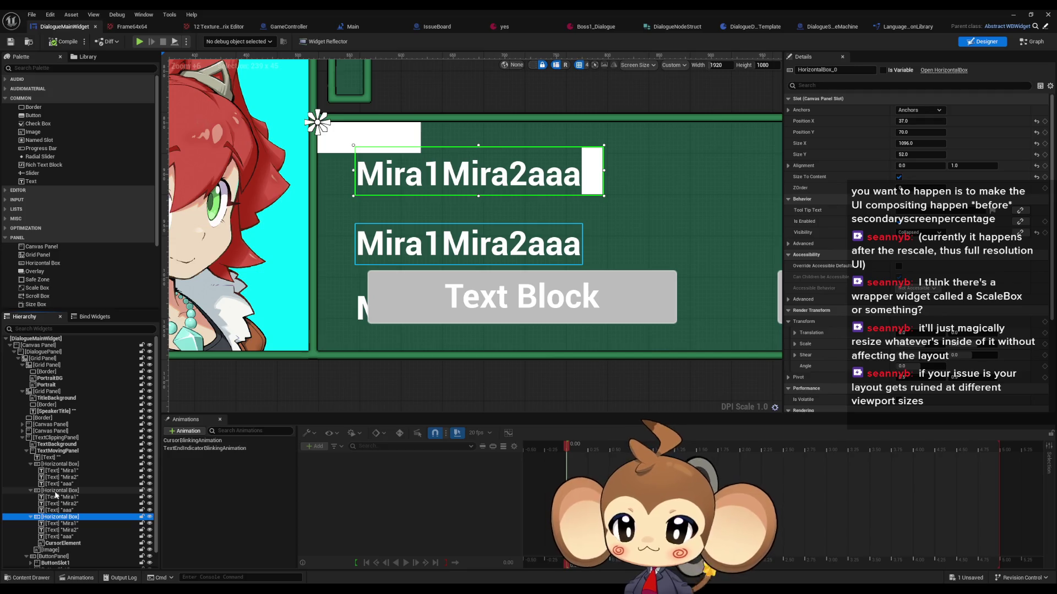
{"action": "left_click", "coordinate": [58, 490]}
{"action": "left_click", "coordinate": [905, 154]}
{"action": "type", "text": "52"}
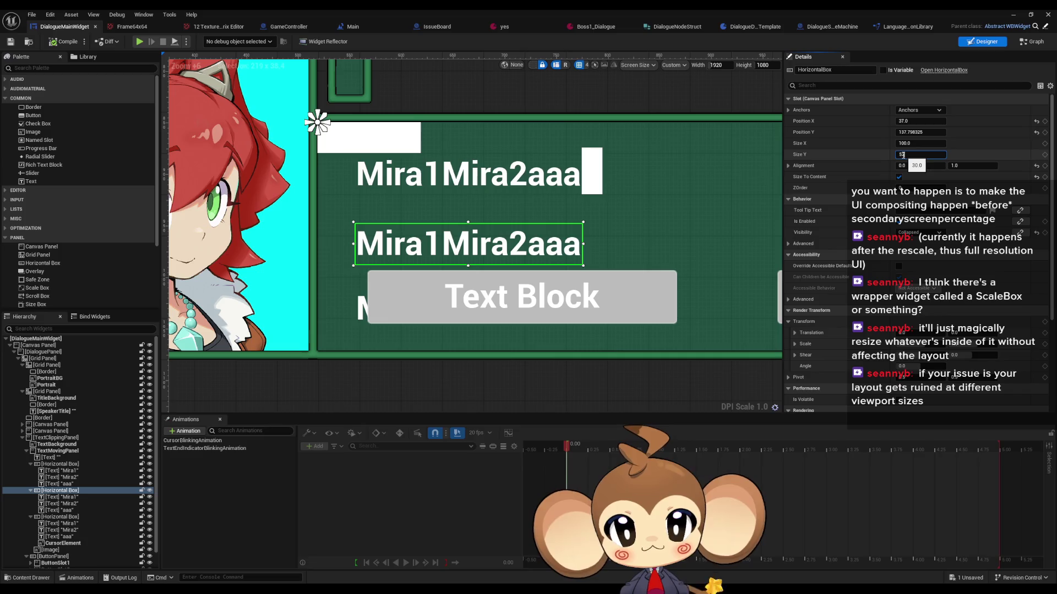
{"action": "key", "text": "Return"}
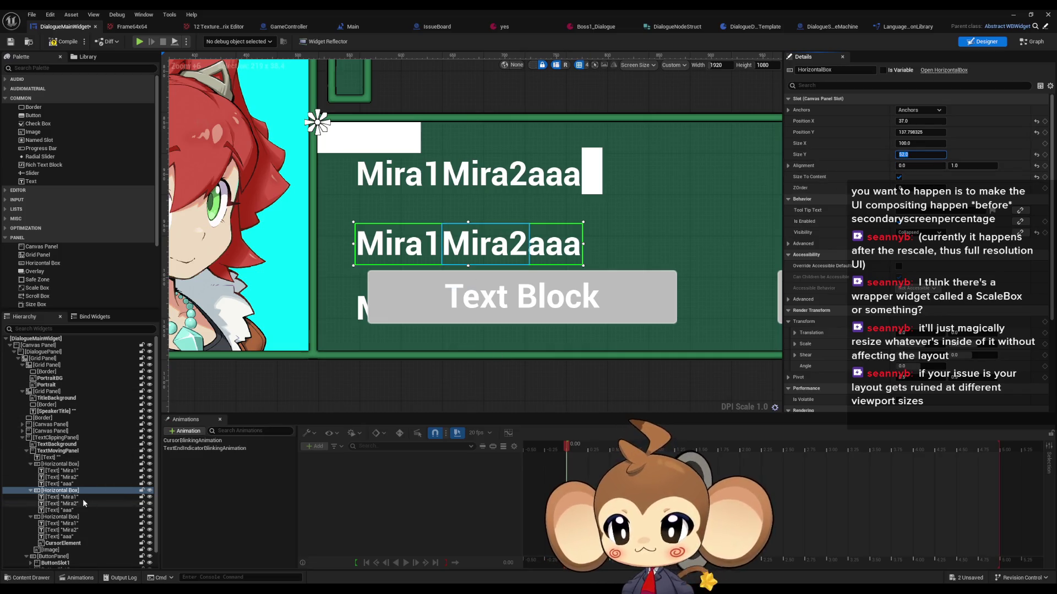
Step: Set the bottom text row's Size Y to 52
{"action": "left_click", "coordinate": [50, 518]}
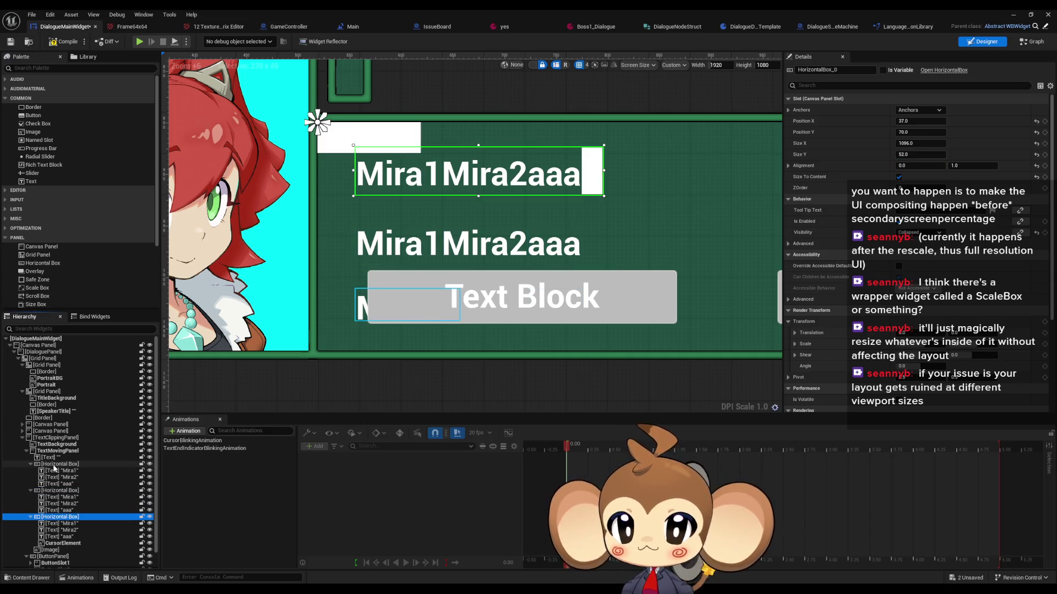
{"action": "left_click", "coordinate": [54, 466]}
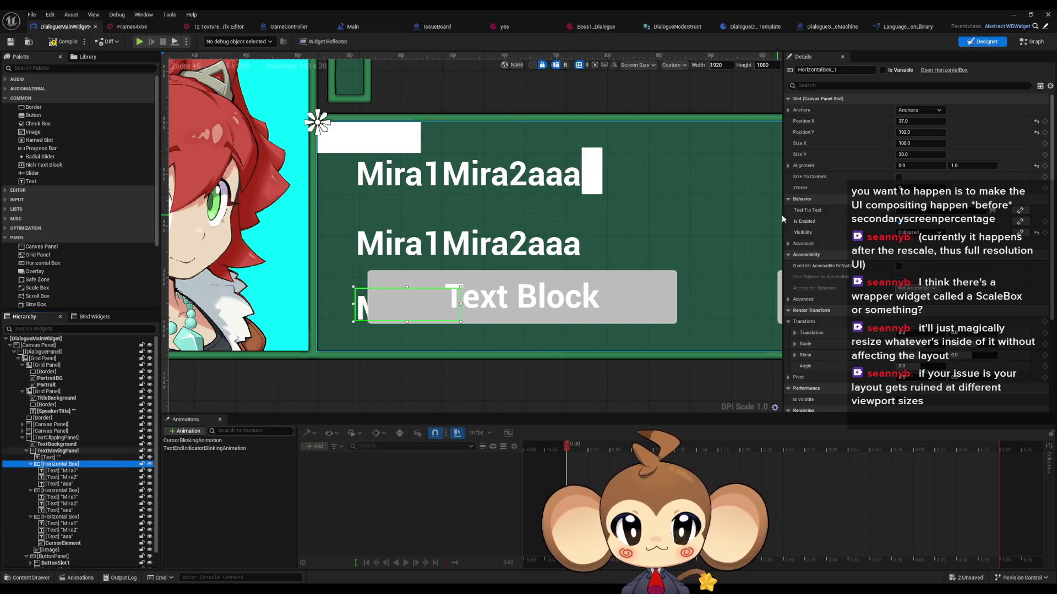
{"action": "left_click", "coordinate": [920, 154]}
{"action": "type", "text": "52"}
{"action": "key", "text": "Return"}
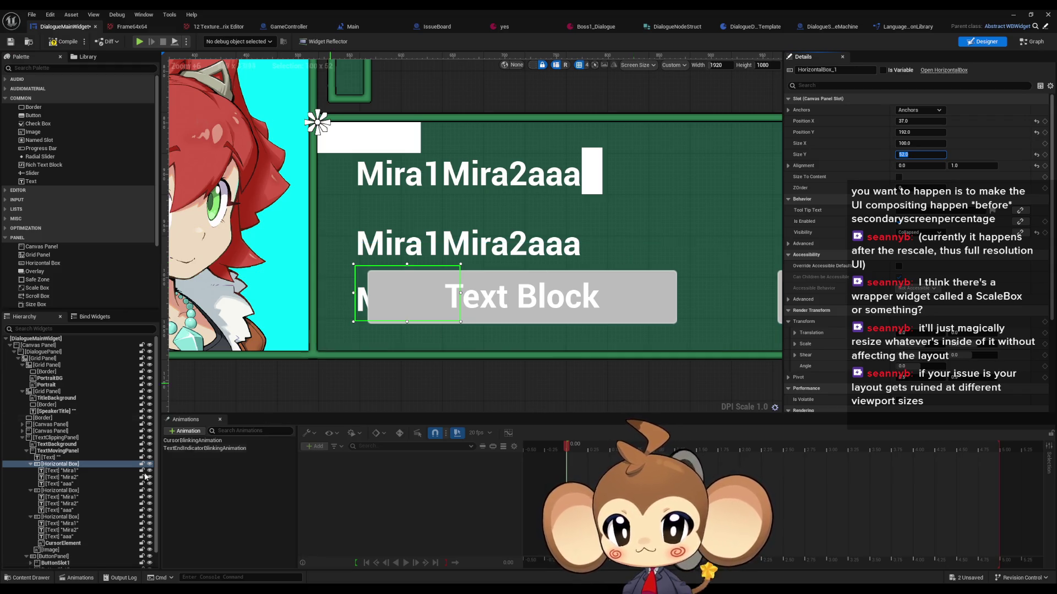
Step: Compare the three rows and nudge the middle row's Position Y up to about 131
{"action": "left_click", "coordinate": [52, 492]}
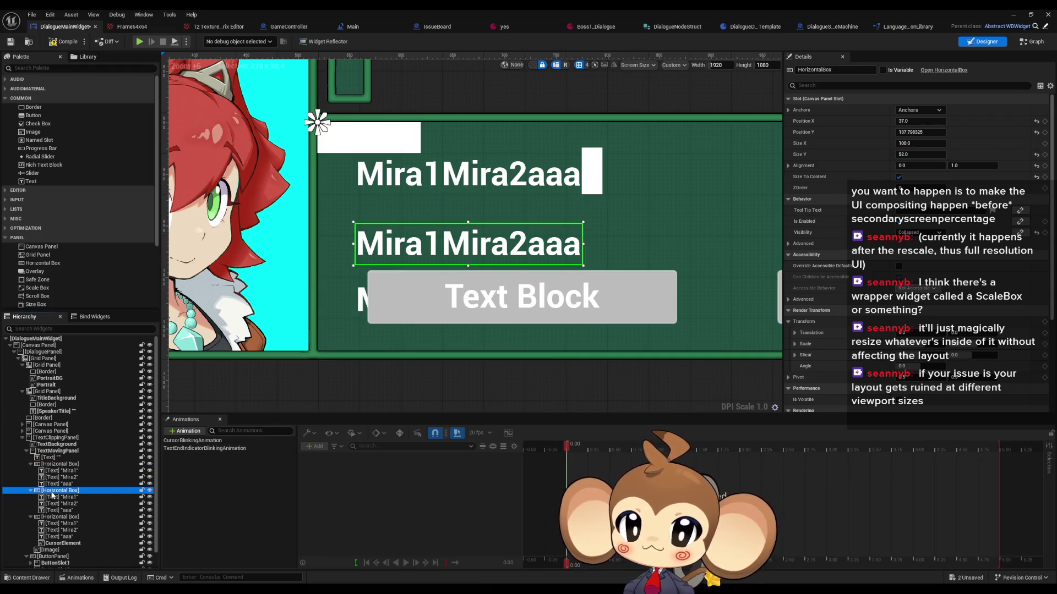
{"action": "left_click", "coordinate": [57, 465]}
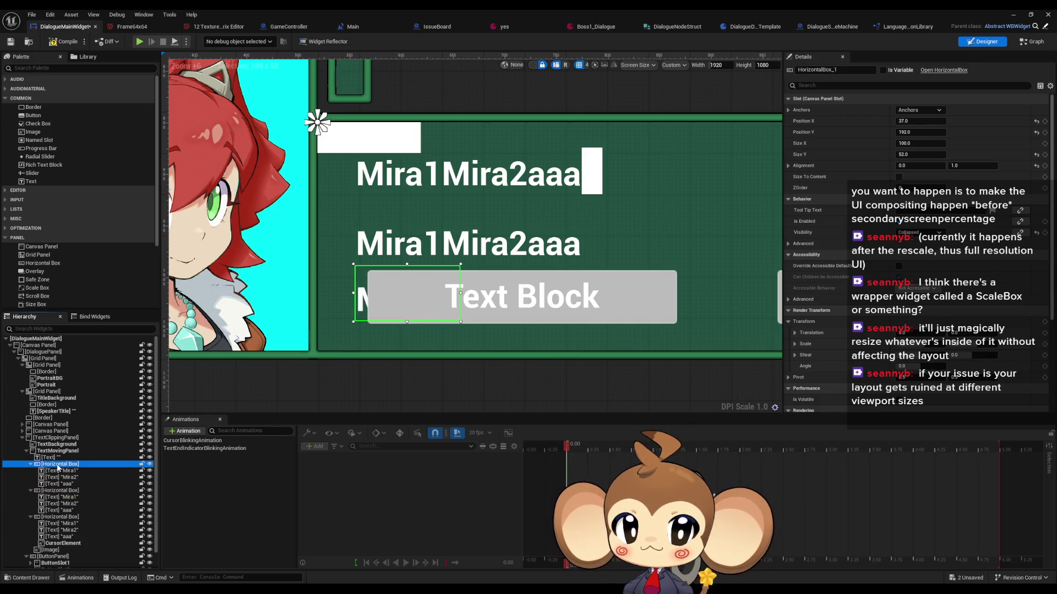
{"action": "left_click", "coordinate": [56, 491]}
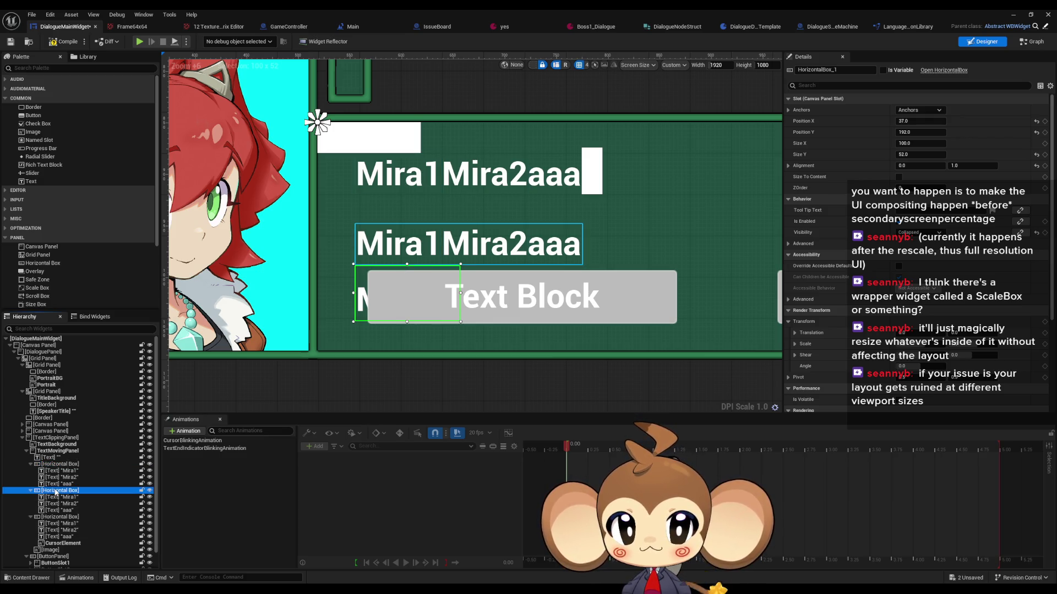
{"action": "left_click", "coordinate": [50, 518]}
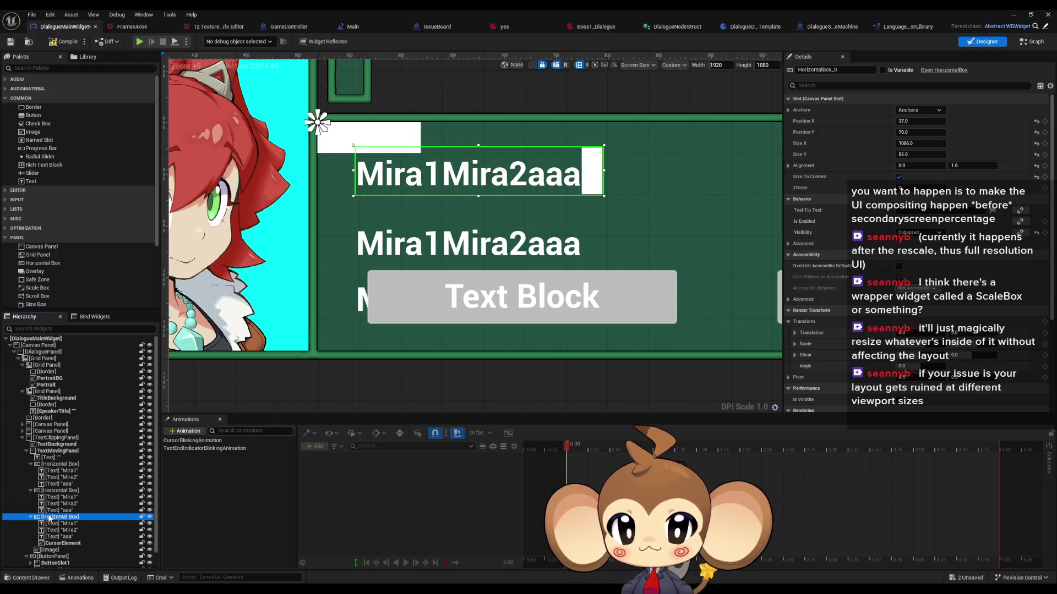
{"action": "left_click", "coordinate": [45, 465]}
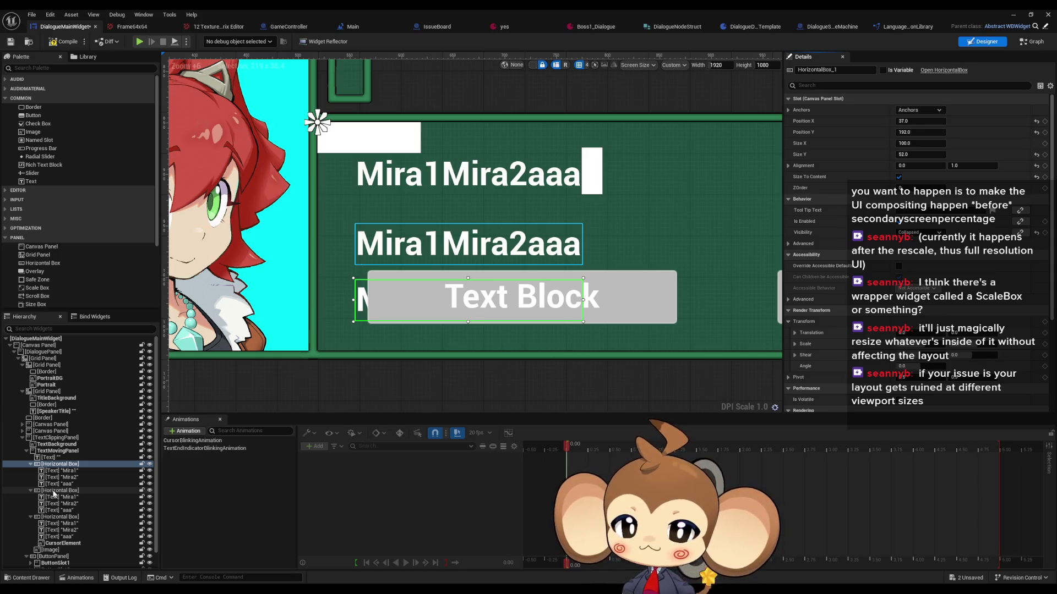
{"action": "left_click", "coordinate": [54, 491]}
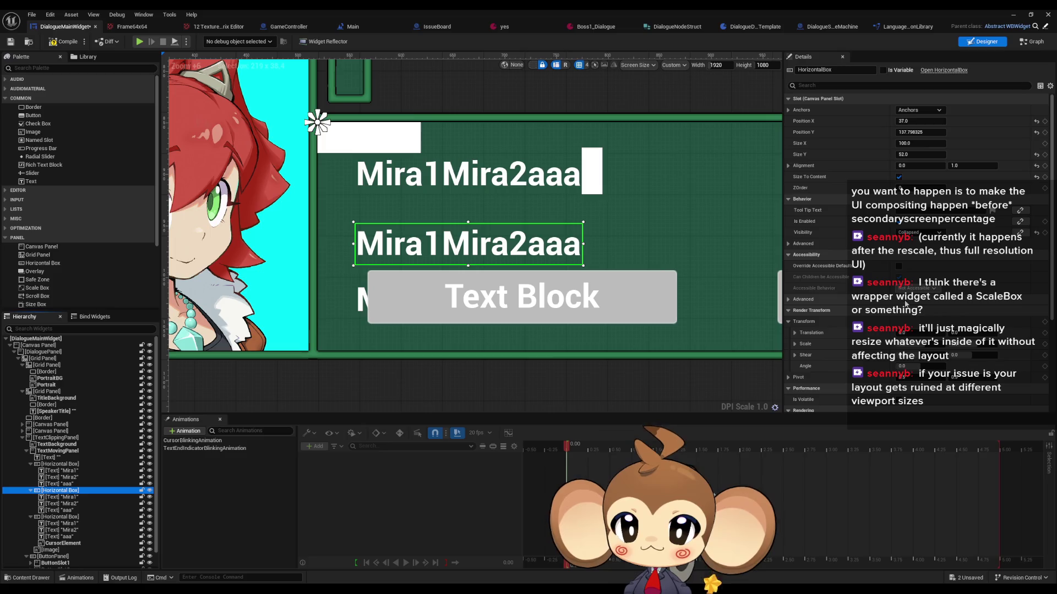
{"action": "left_click_drag", "start_coordinate": [920, 132], "coordinate": [915, 132]}
Step: Set the middle row's Position Y to 130 and check the bottom row's value
{"action": "left_click", "coordinate": [917, 132]}
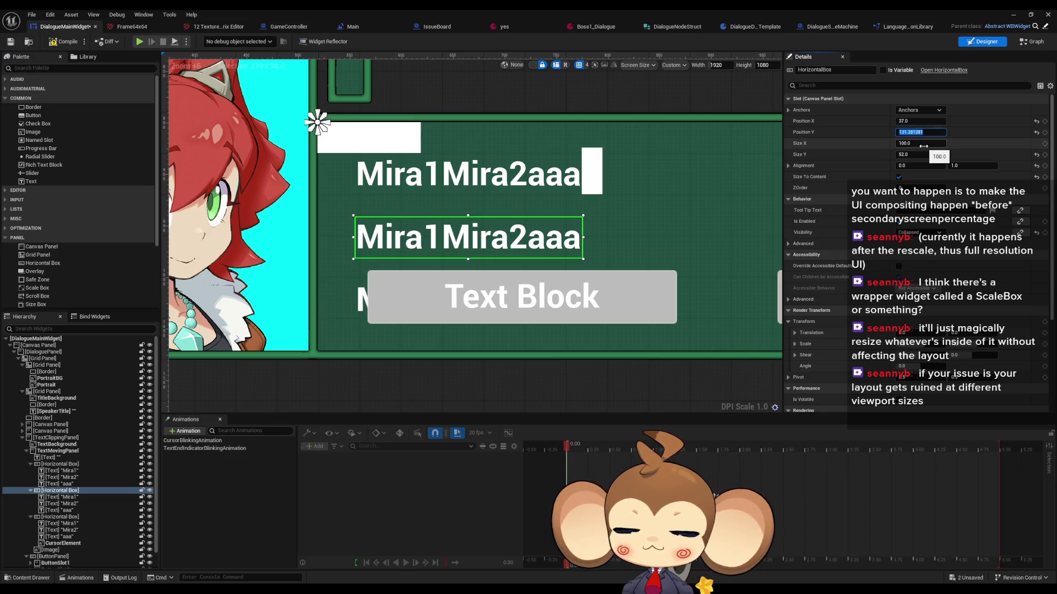
{"action": "type", "text": "130"}
{"action": "key", "text": "Return"}
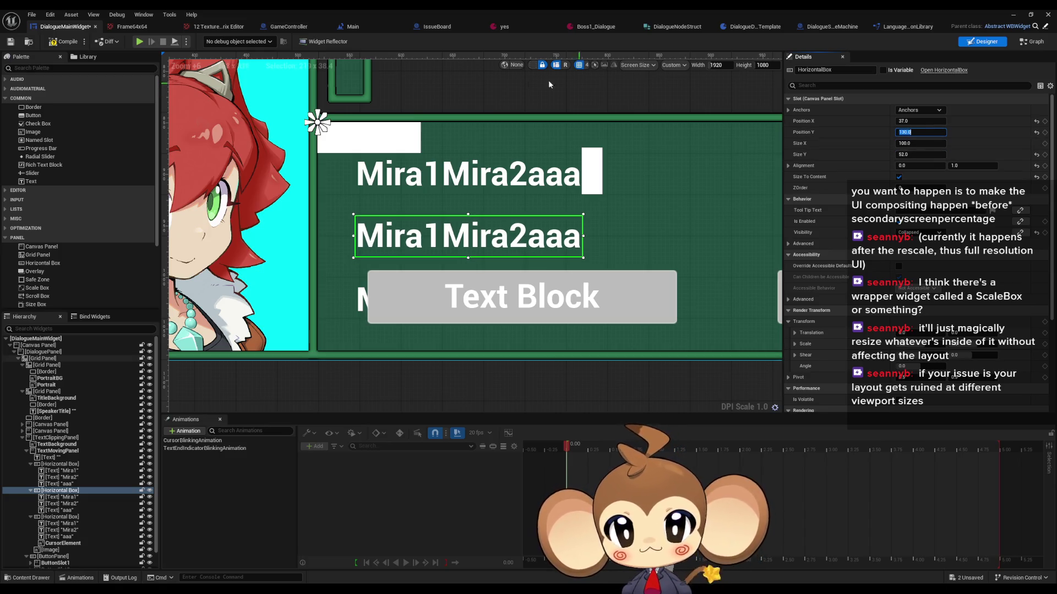
{"action": "left_click", "coordinate": [55, 464]}
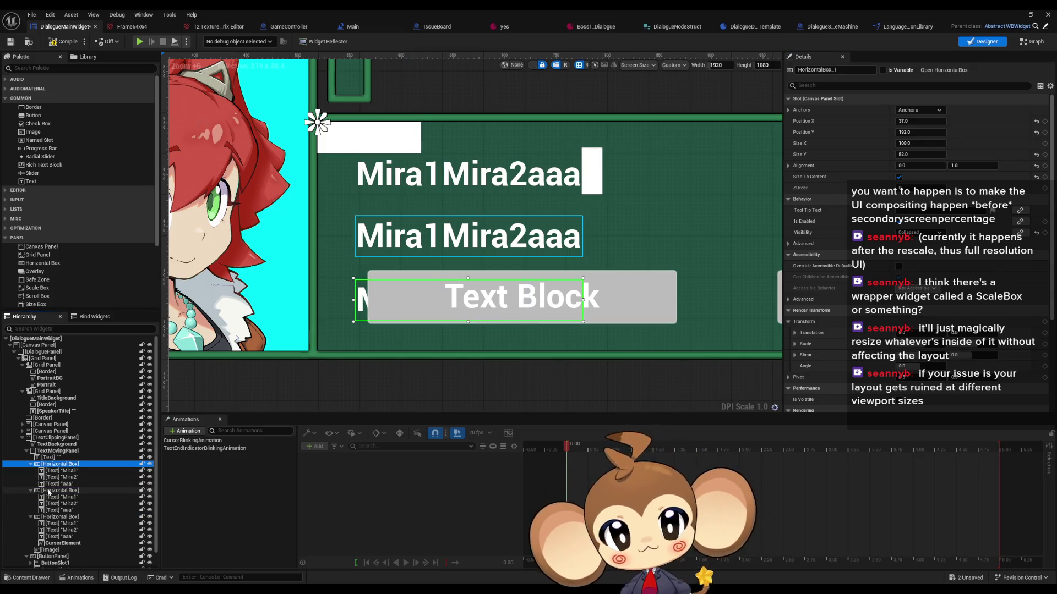
{"action": "left_click", "coordinate": [49, 491]}
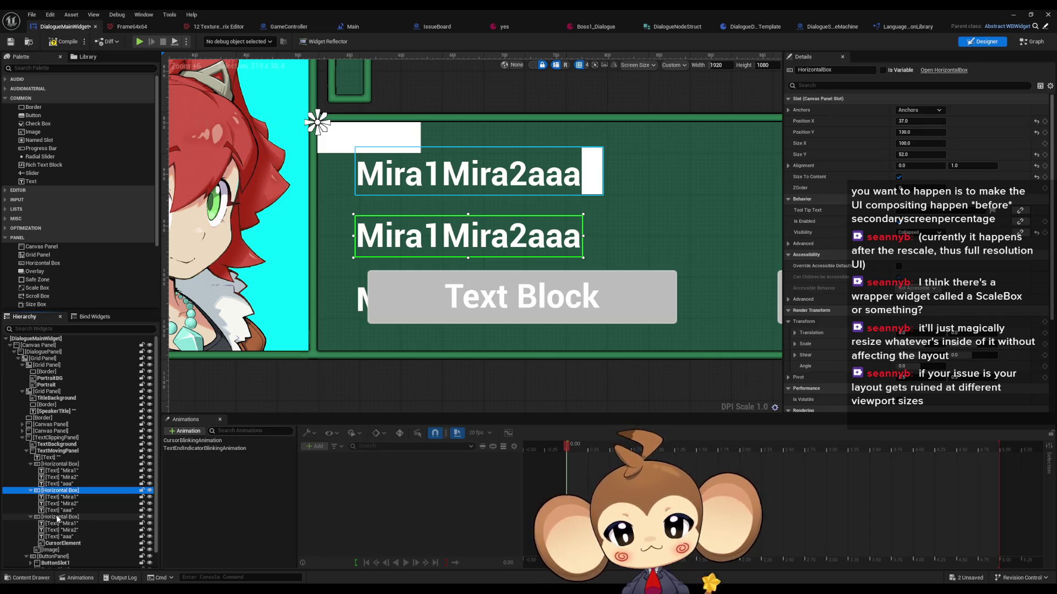
{"action": "left_click", "coordinate": [55, 464]}
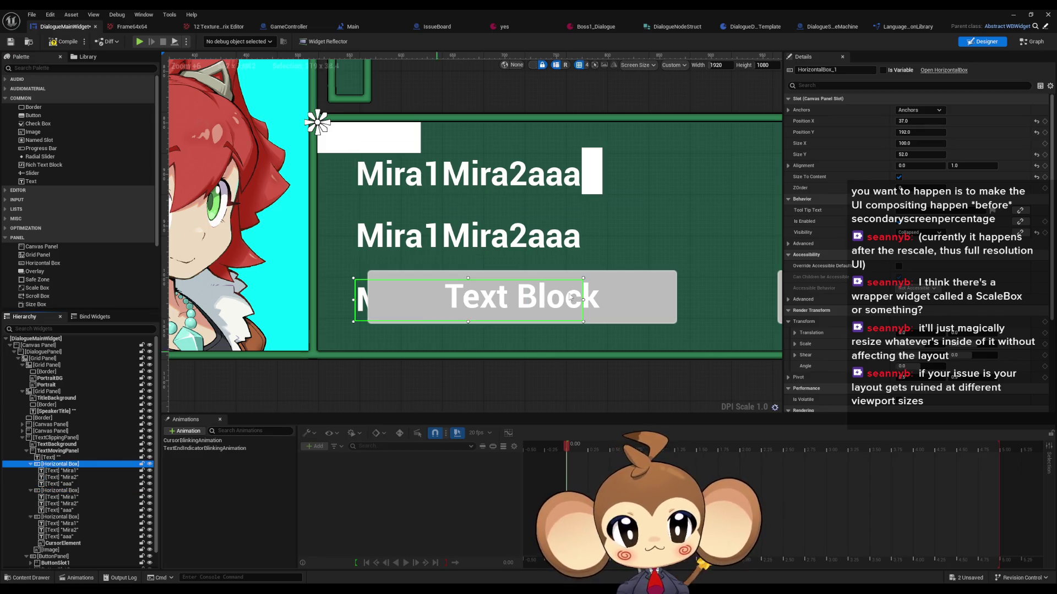
{"action": "left_click", "coordinate": [920, 132]}
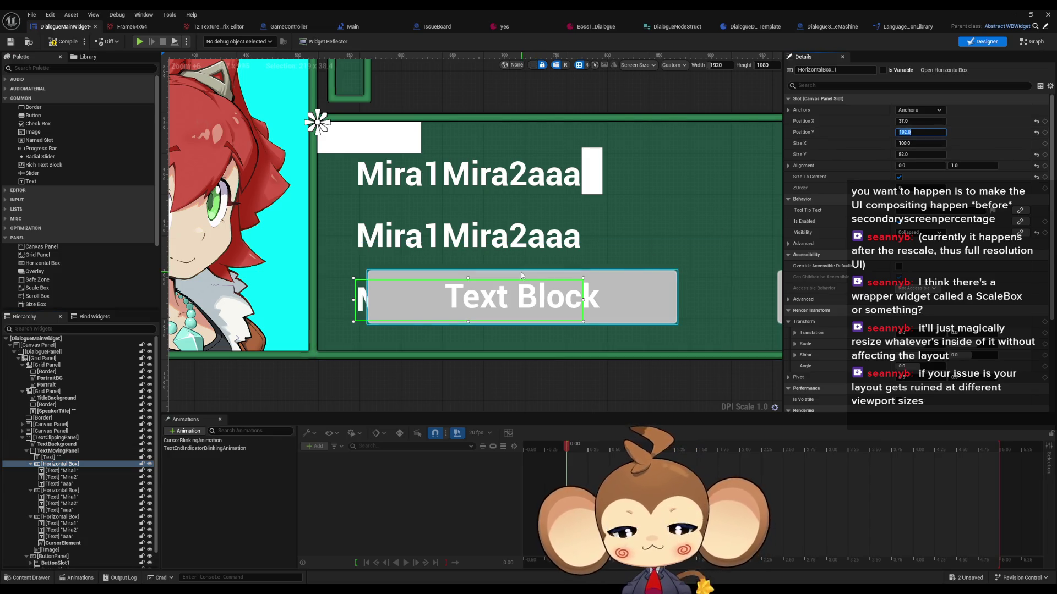
Step: Try the top row's Position Y at 62, then undo the change
{"action": "left_click", "coordinate": [55, 518]}
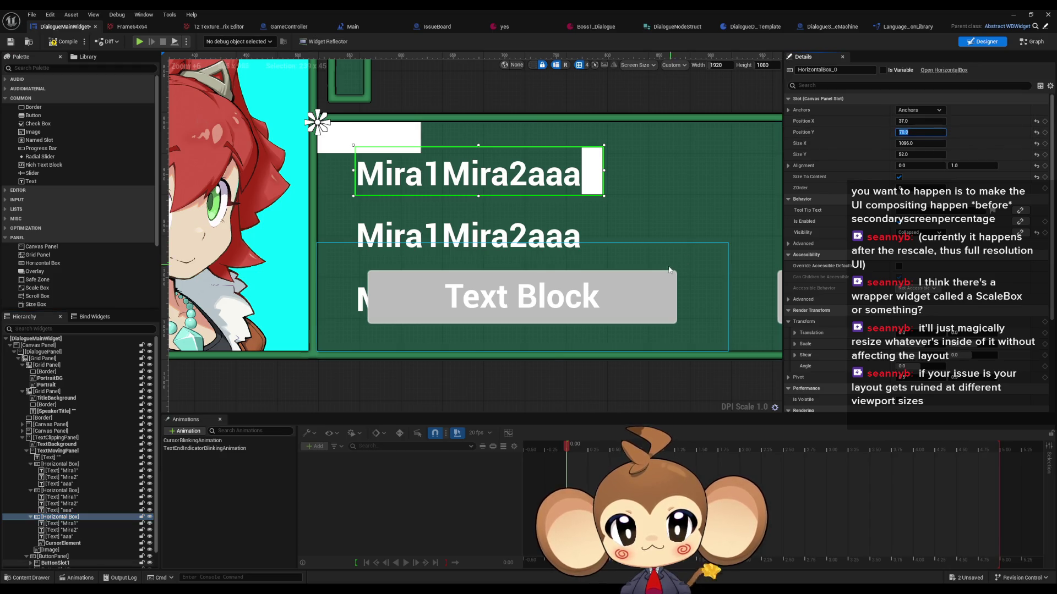
{"action": "type", "text": "192.0"}
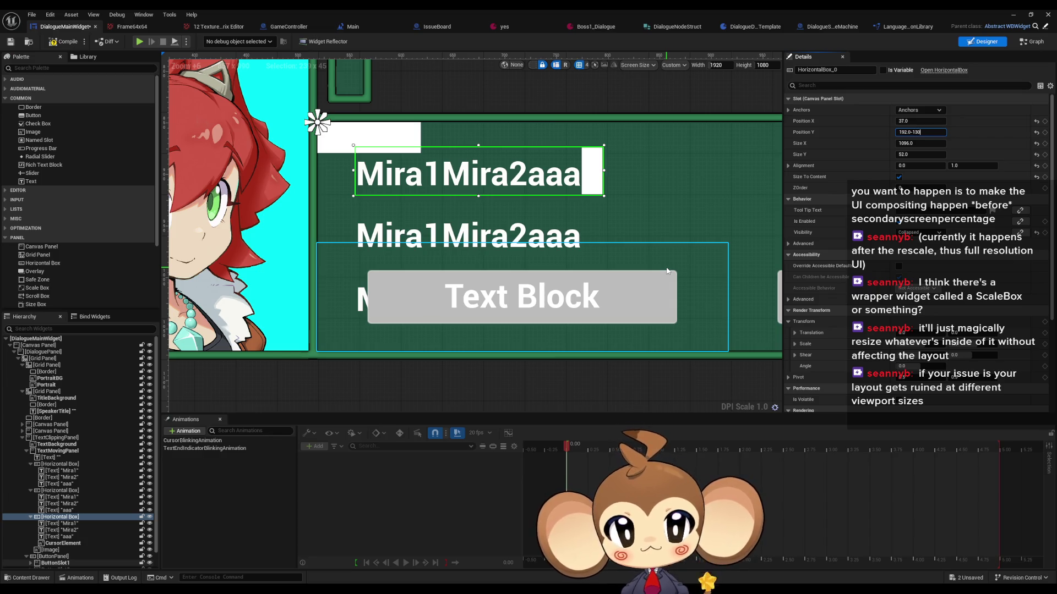
{"action": "key", "text": "Return"}
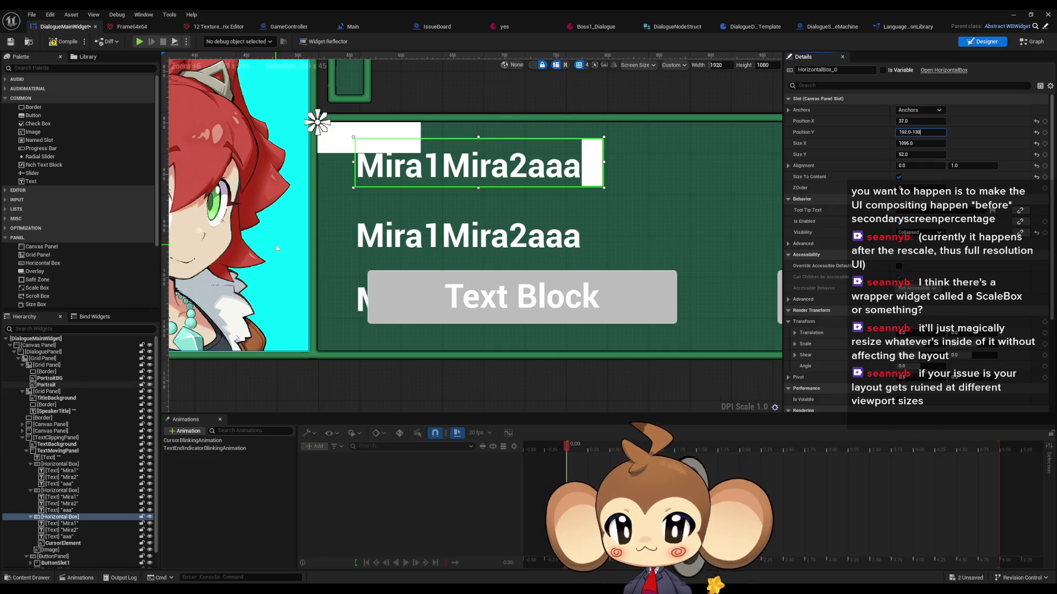
{"action": "left_click_drag", "start_coordinate": [276, 245], "coordinate": [399, 258]}
{"action": "key", "text": "ctrl+z"}
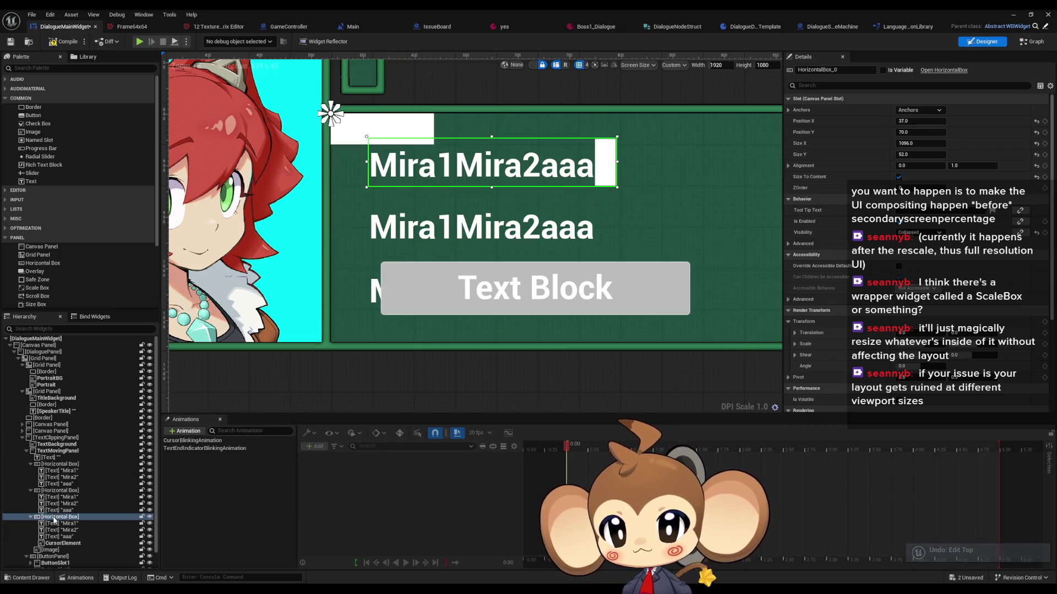
Step: Use Position Y expressions to step the bottom row 60 units down, to lines two and three
{"action": "left_click", "coordinate": [60, 464]}
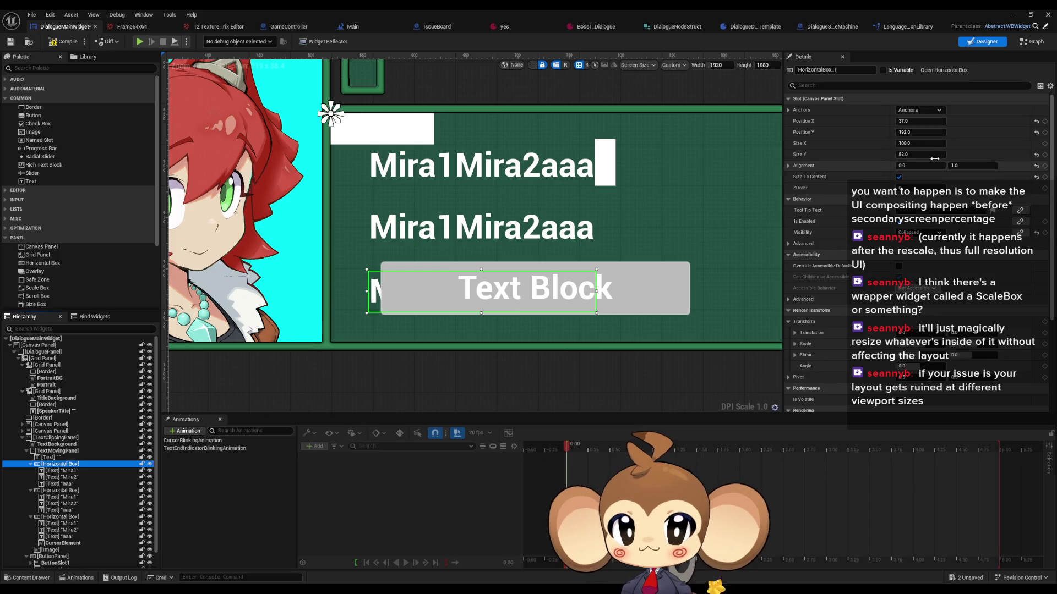
{"action": "left_click", "coordinate": [919, 132]}
{"action": "type", "text": "130-70"}
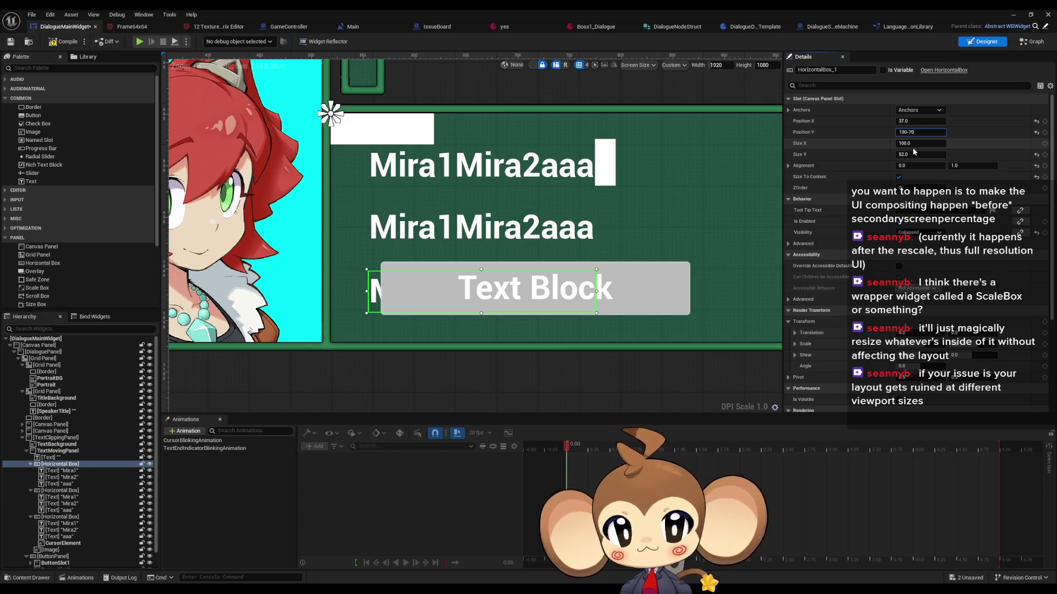
{"action": "key", "text": "Return"}
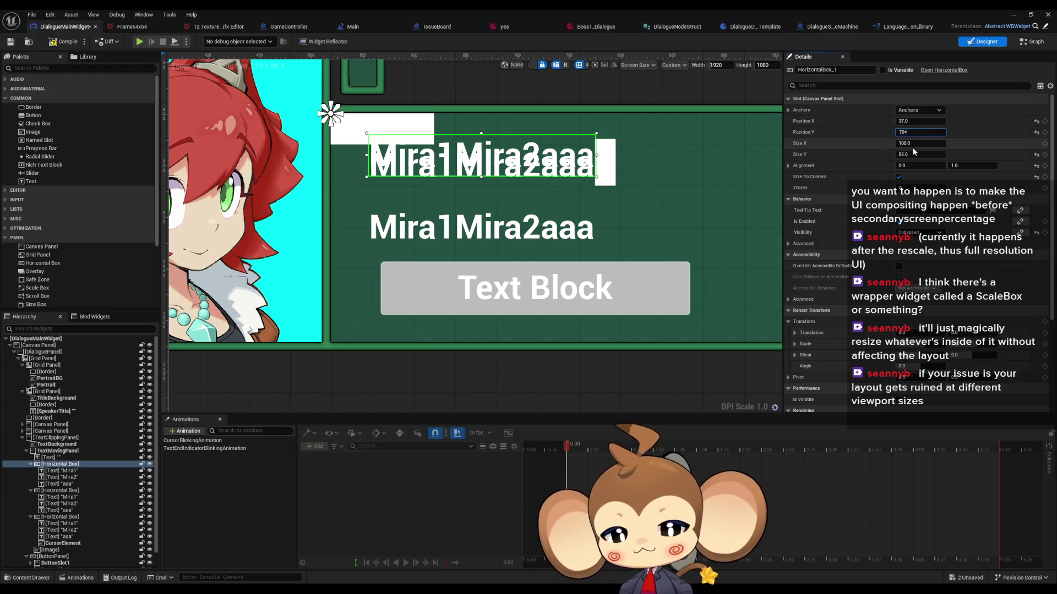
{"action": "key", "text": "Return"}
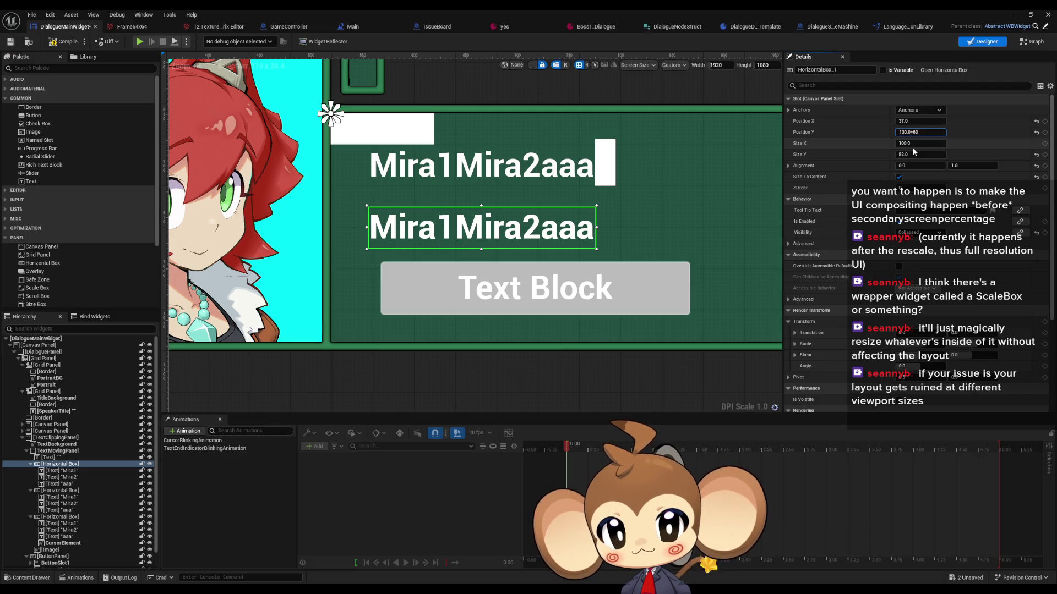
{"action": "key", "text": "Return"}
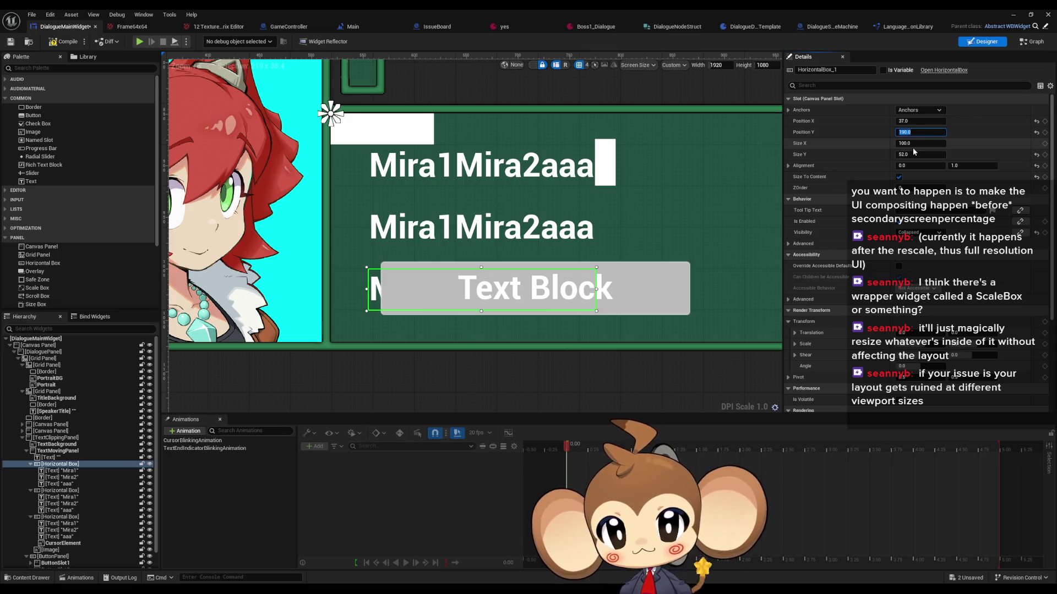
{"action": "left_click", "coordinate": [1017, 42]}
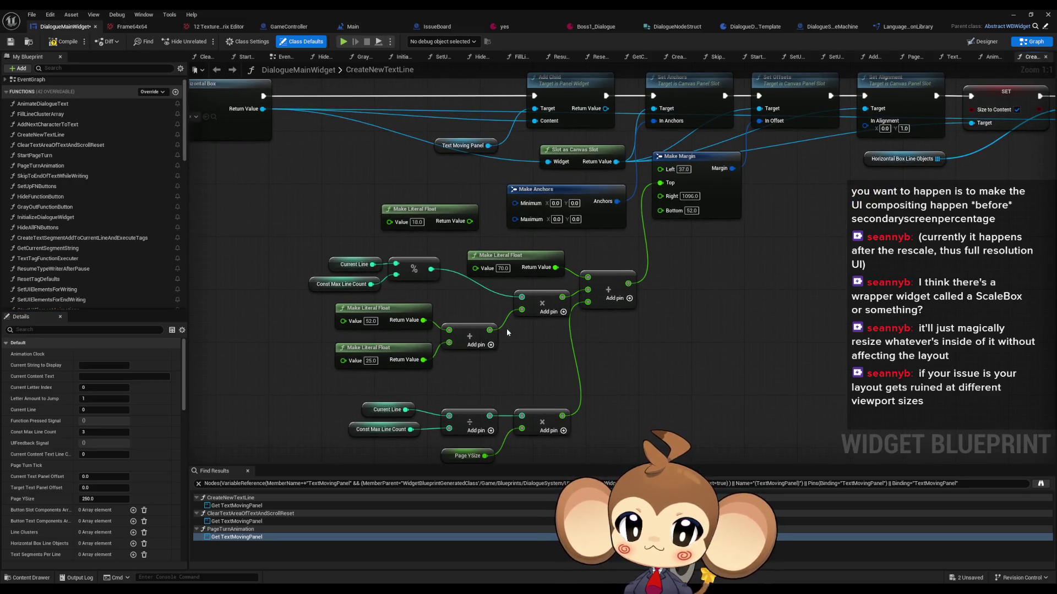
Step: Replace the Multiply node's computed offset with a fixed 60, compile, and start a play test
{"action": "left_click_drag", "start_coordinate": [489, 330], "coordinate": [583, 379]}
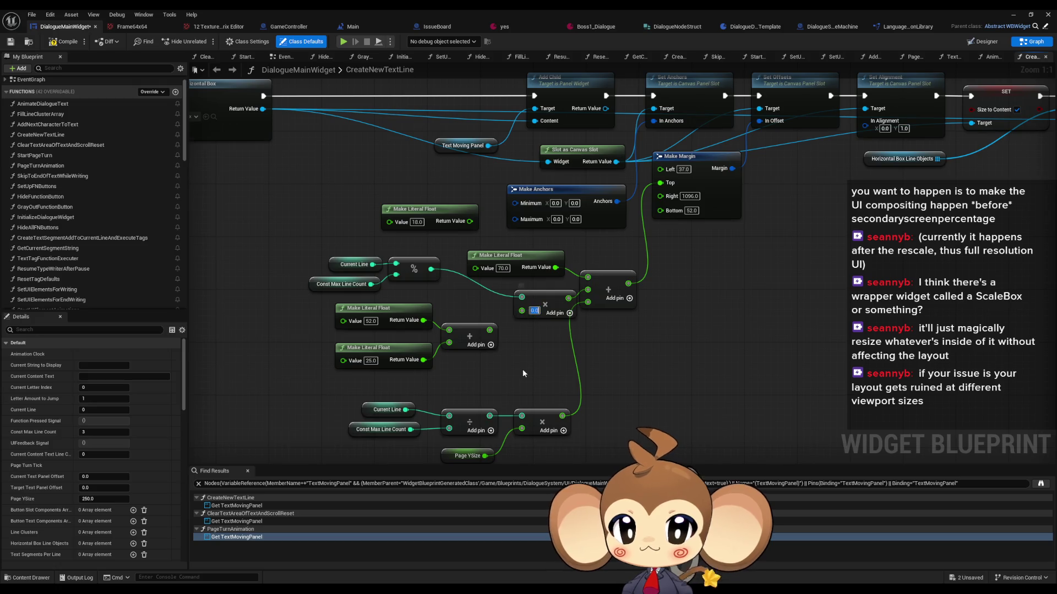
{"action": "type", "text": "60"}
{"action": "key", "text": "Return"}
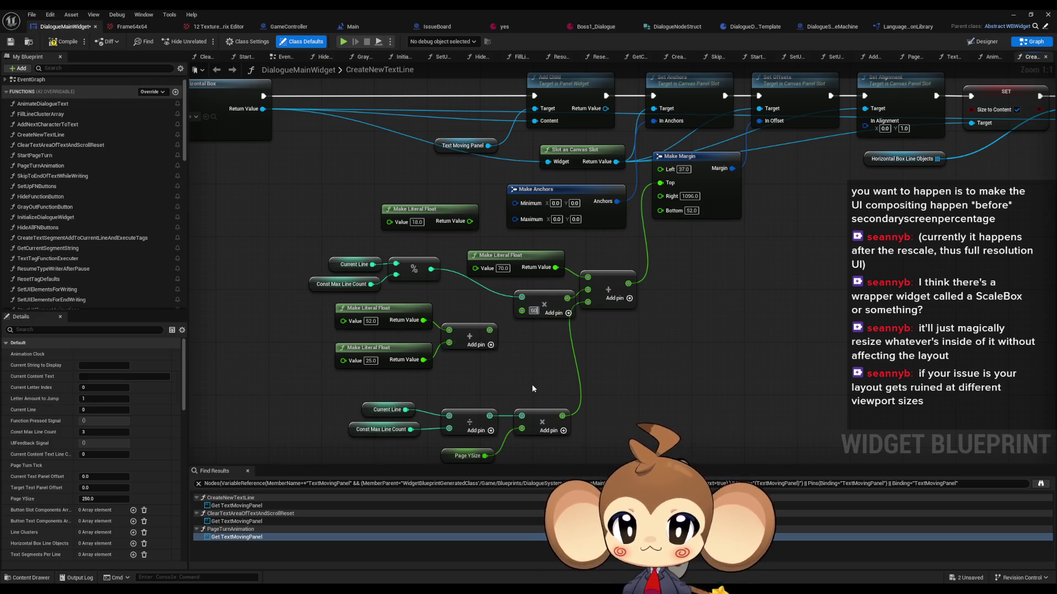
{"action": "left_click", "coordinate": [65, 42]}
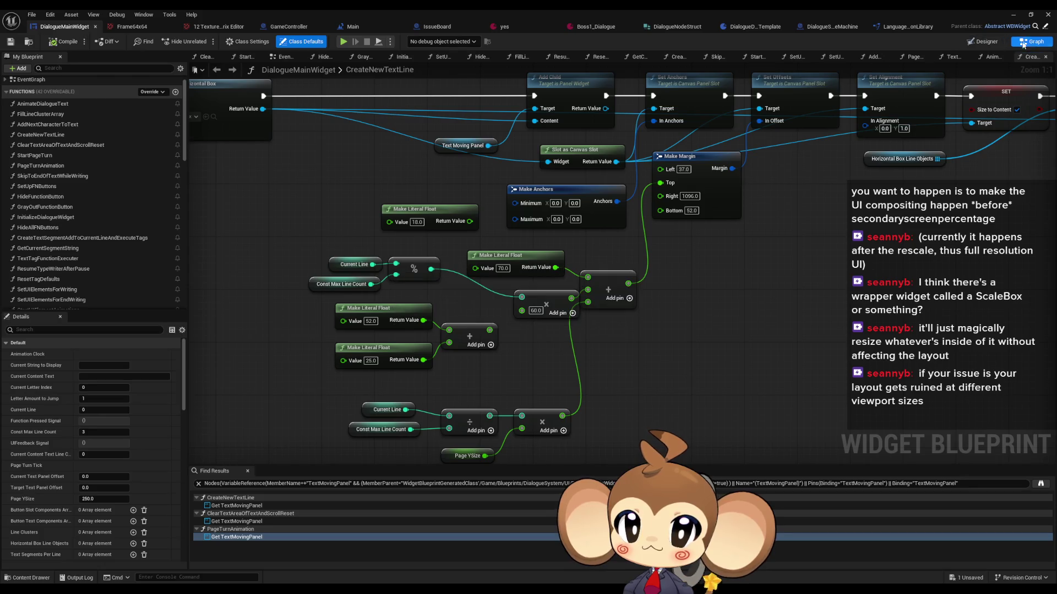
{"action": "left_click", "coordinate": [1013, 15]}
{"action": "left_click", "coordinate": [203, 41]}
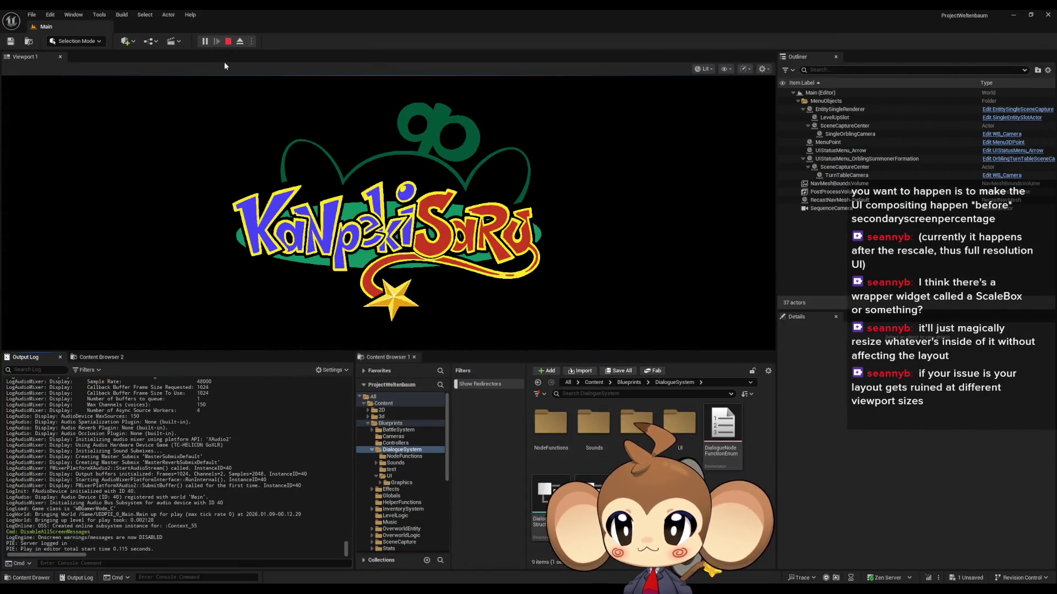
Step: Load the saved game and advance the dialogue to the next page
{"action": "left_click", "coordinate": [301, 233]}
{"action": "key", "text": "Down"}
{"action": "key", "text": "Return"}
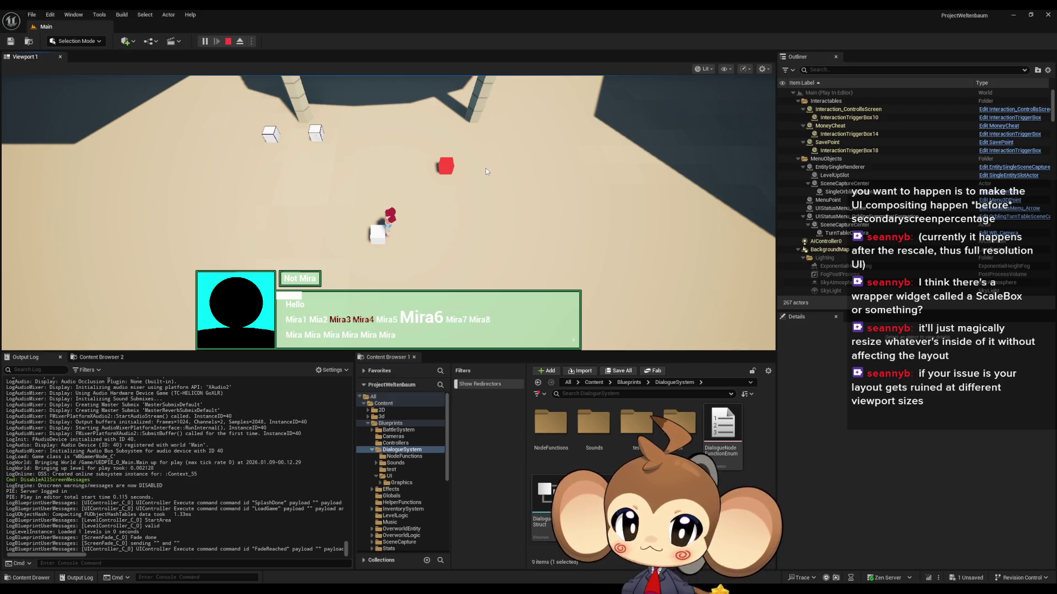
{"action": "key", "text": "space"}
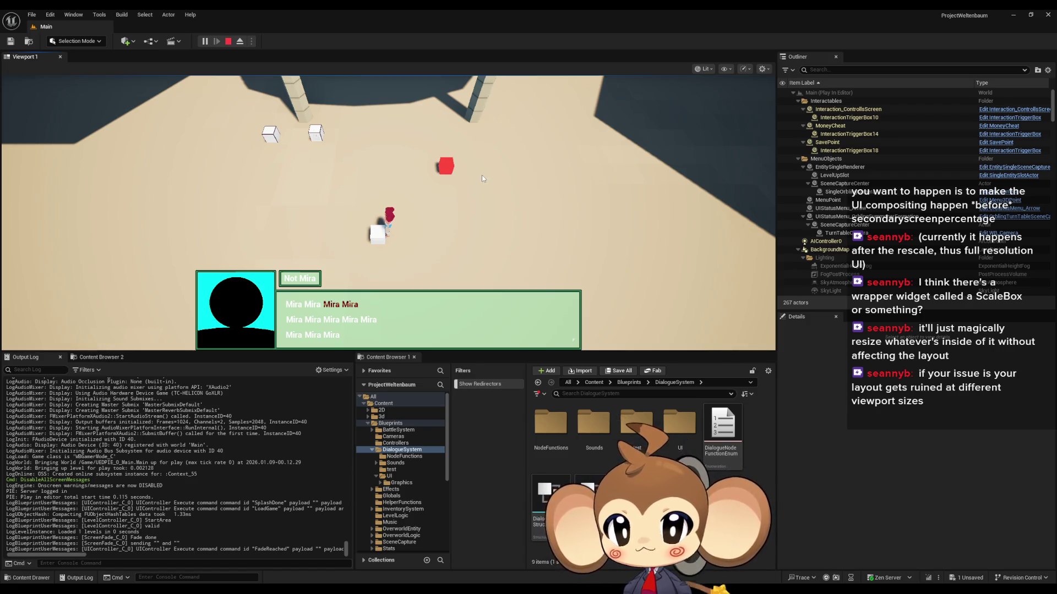
Step: Stop the play test and return to the Multiply node's 60 value in DialogueMainWidget
{"action": "left_click", "coordinate": [229, 42]}
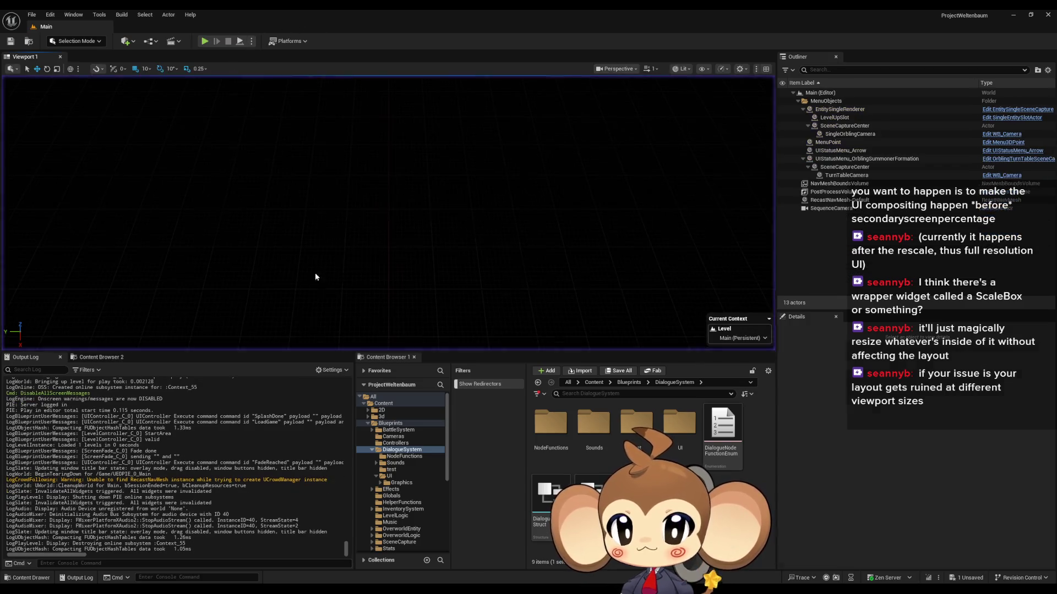
{"action": "mouse_move", "coordinate": [440, 559]}
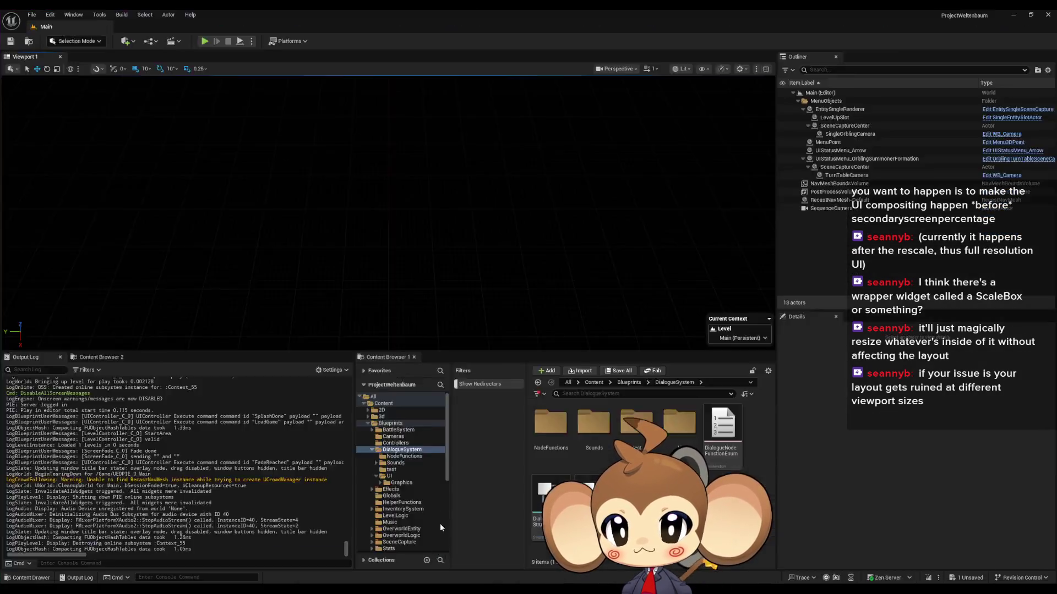
{"action": "left_click", "coordinate": [441, 540]}
{"action": "left_click", "coordinate": [535, 311]}
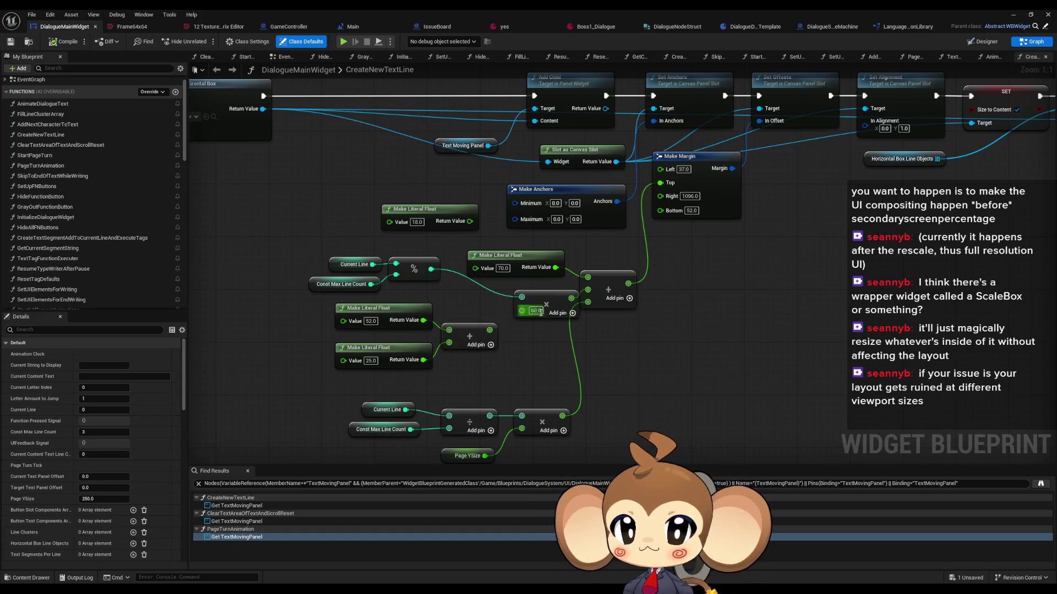
Step: Set the line step Multiply value to 65 and leave the widget editor
{"action": "type", "text": "65"}
{"action": "key", "text": "Return"}
{"action": "left_click", "coordinate": [1010, 16]}
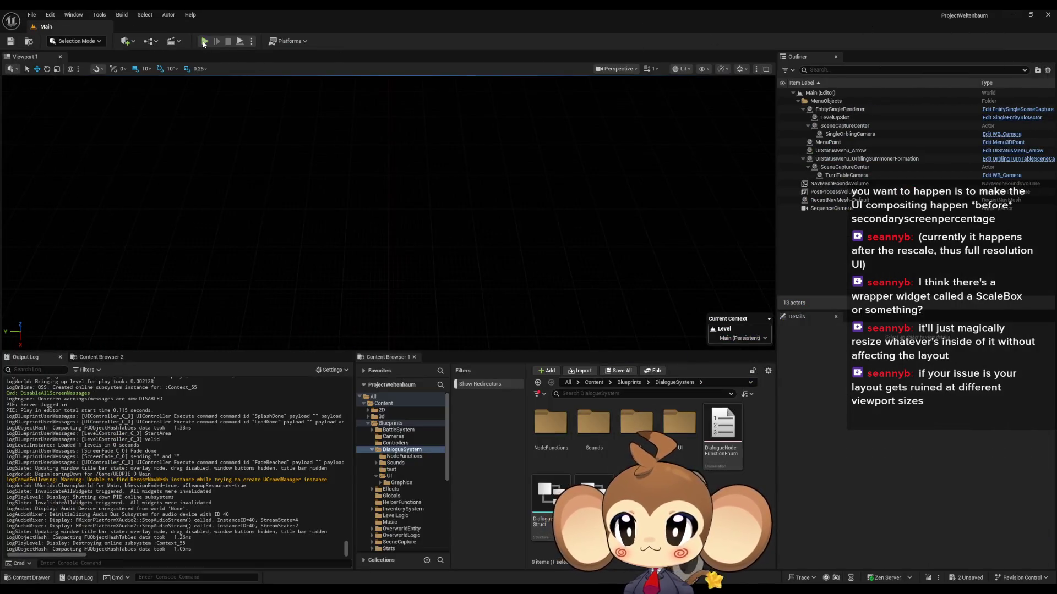
Step: Play-test from Load Game through the dialogue, choosing Option 1, with the game view fullscreen
{"action": "left_click", "coordinate": [110, 302]}
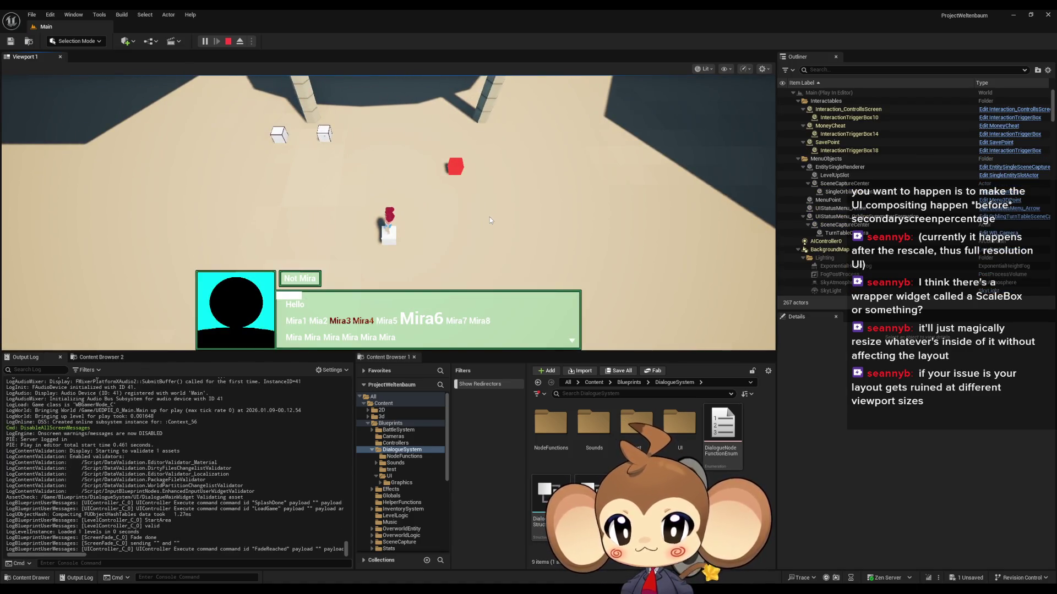
{"action": "key", "text": "space"}
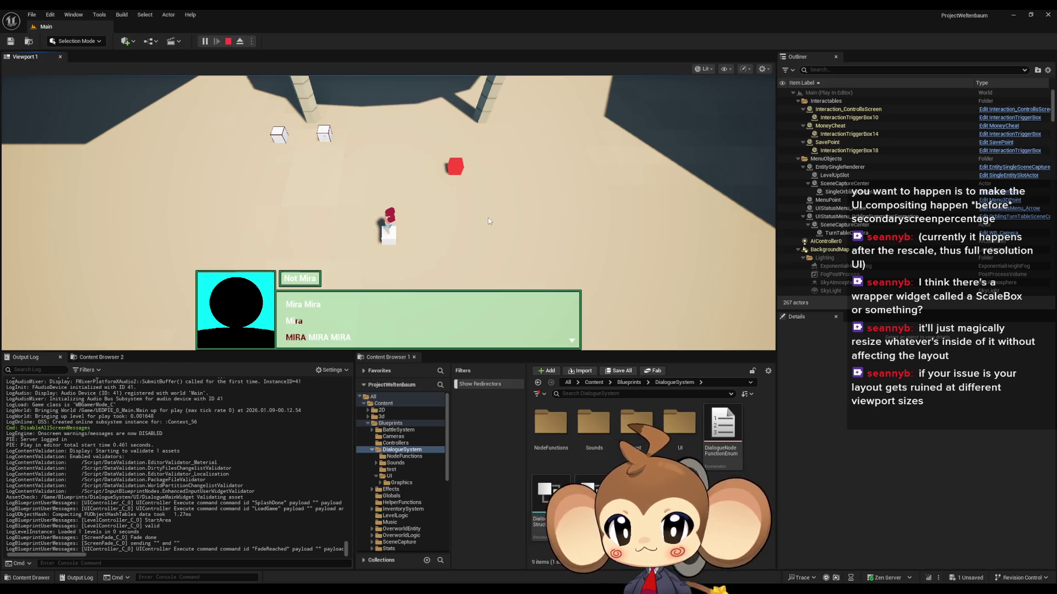
{"action": "key", "text": "space"}
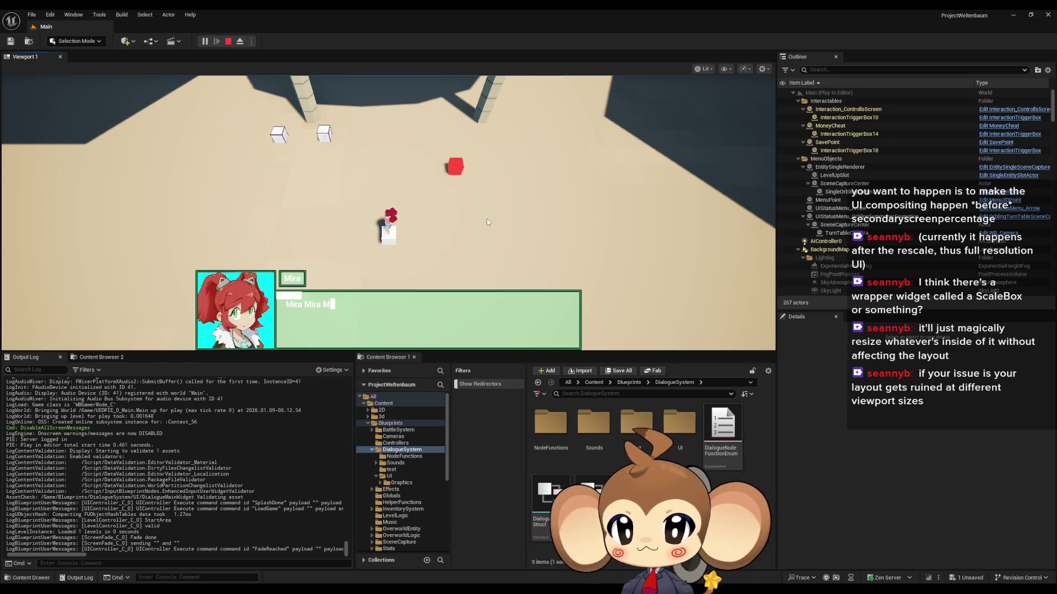
{"action": "key", "text": "space"}
{"action": "key", "text": "space"}
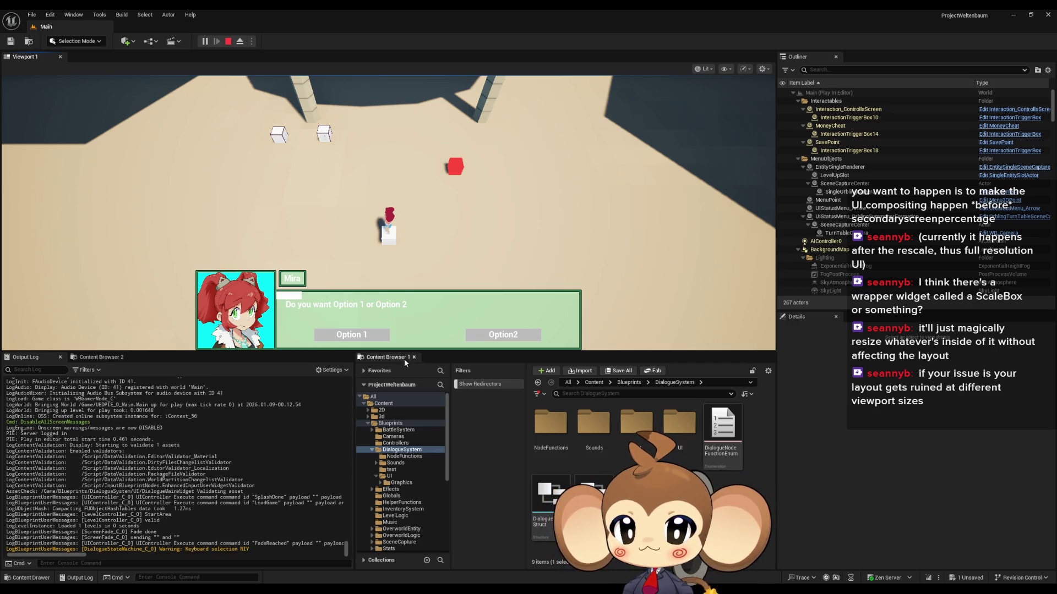
{"action": "left_click", "coordinate": [352, 335]}
{"action": "key", "text": "space"}
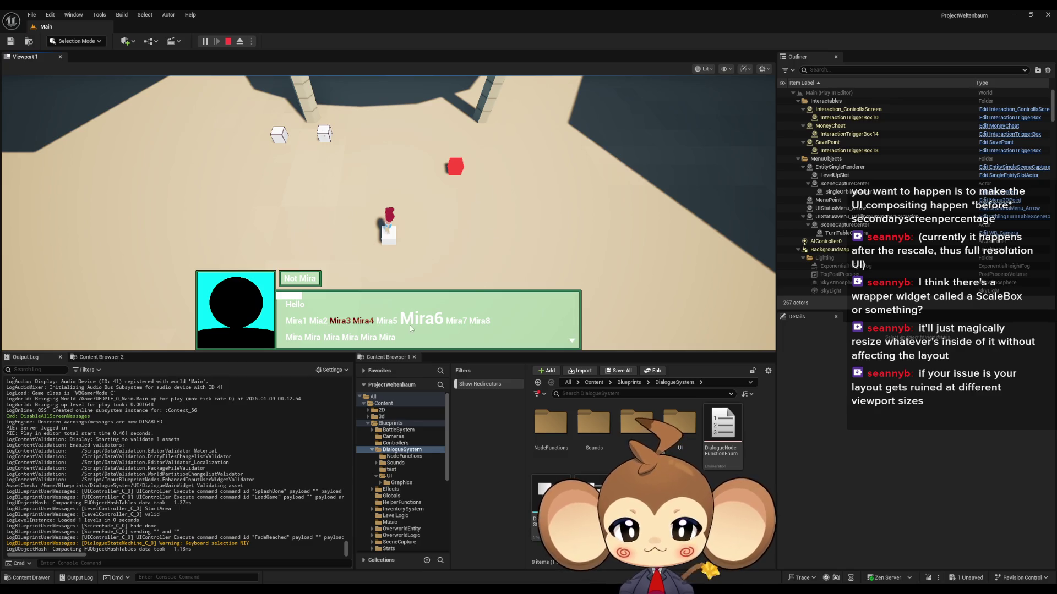
{"action": "key", "text": "F11"}
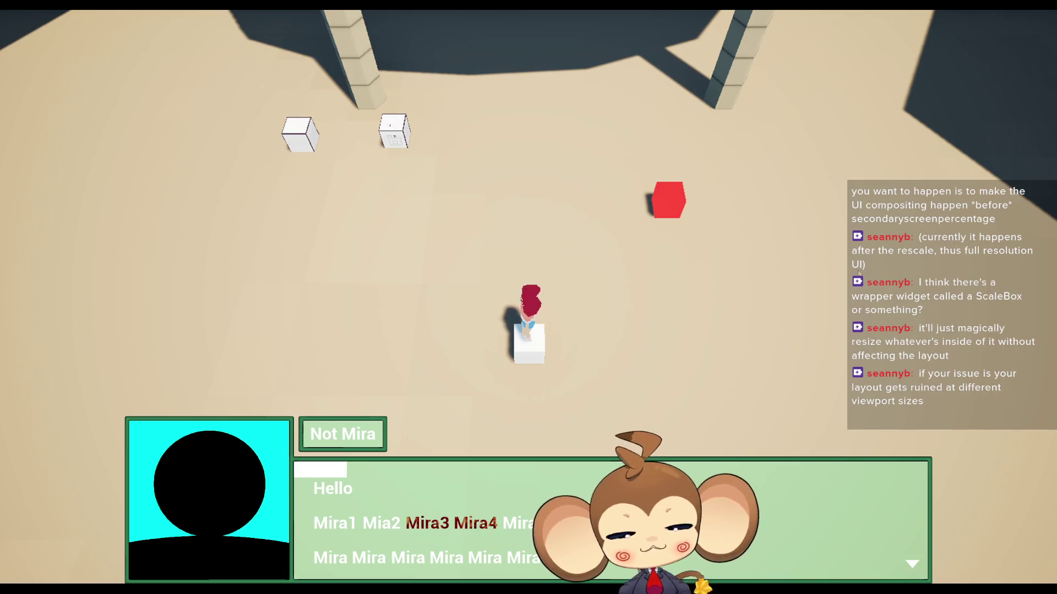
Step: Advance through Mira's remaining lines, pick Option 1, exit fullscreen and stop the play test
{"action": "key", "text": "space"}
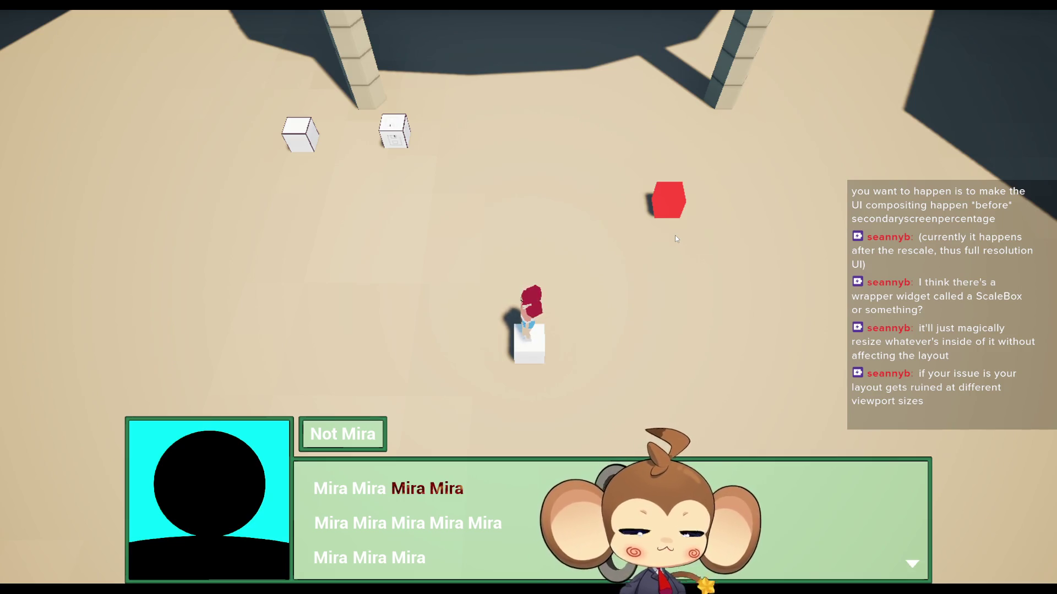
{"action": "key", "text": "space"}
{"action": "key", "text": "space"}
{"action": "key", "text": "space"}
{"action": "key", "text": "space"}
{"action": "key", "text": "space"}
{"action": "key", "text": "space"}
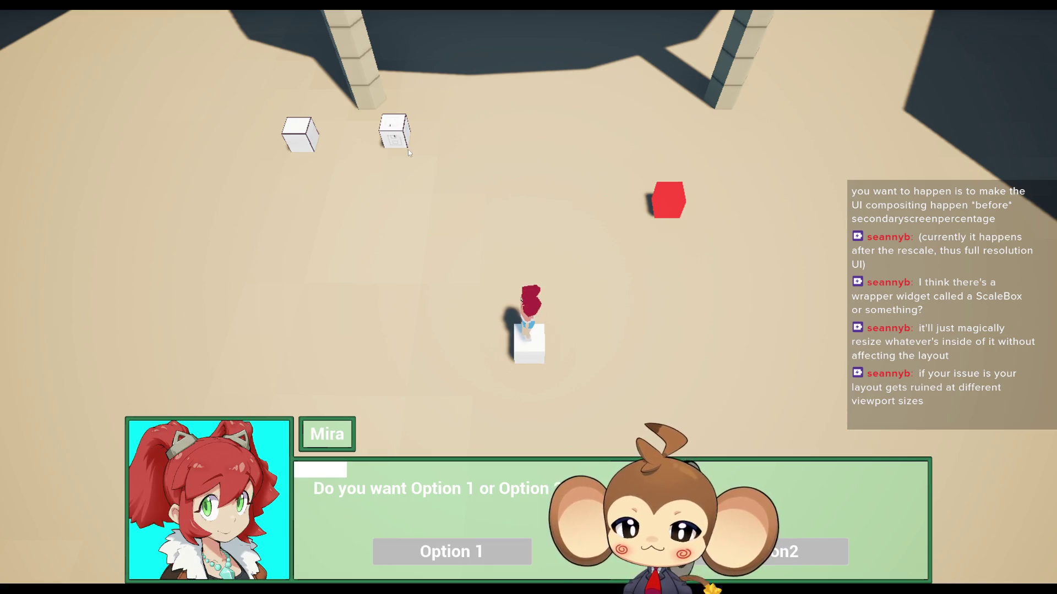
{"action": "left_click", "coordinate": [452, 552]}
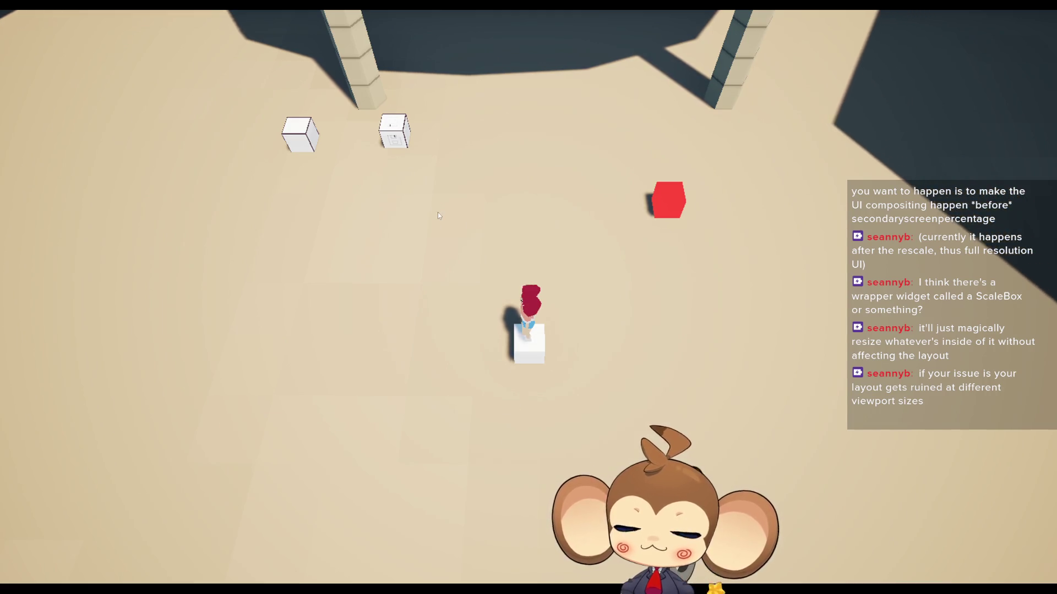
{"action": "key", "text": "F11"}
{"action": "key", "text": "Escape"}
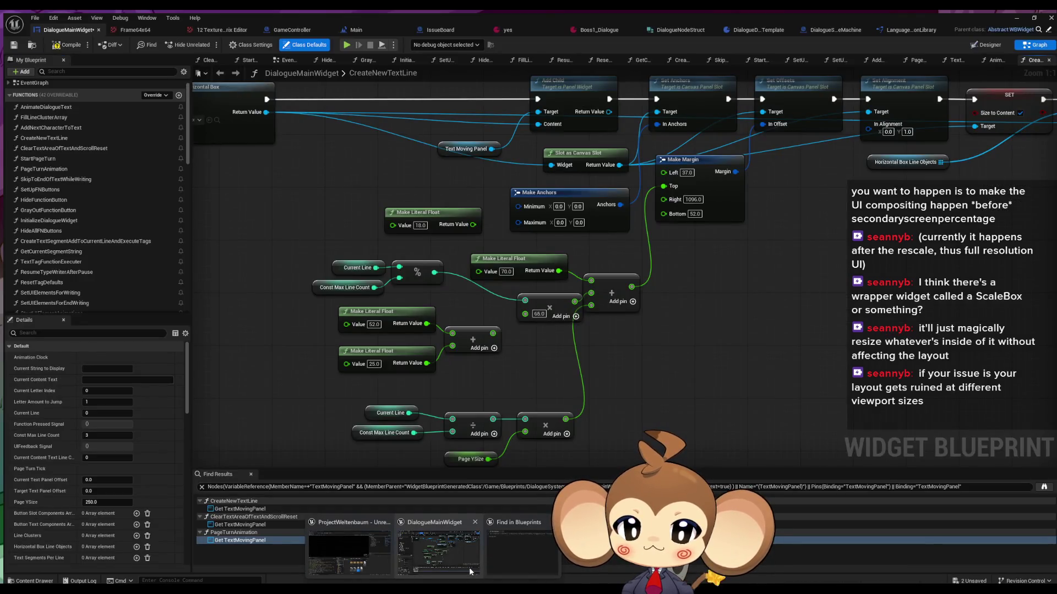
Step: Delete the white placeholder Image widget above the dialogue text rows in the Designer
{"action": "left_click", "coordinate": [469, 566]}
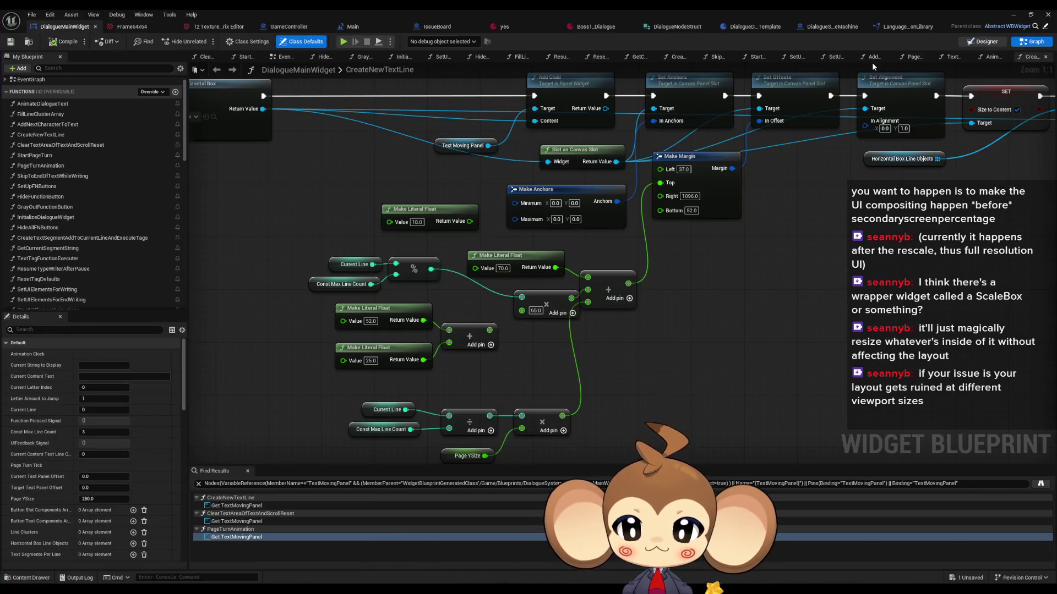
{"action": "left_click", "coordinate": [983, 41]}
{"action": "scroll", "coordinate": [388, 324], "scroll_direction": "up", "scroll_amount": 3}
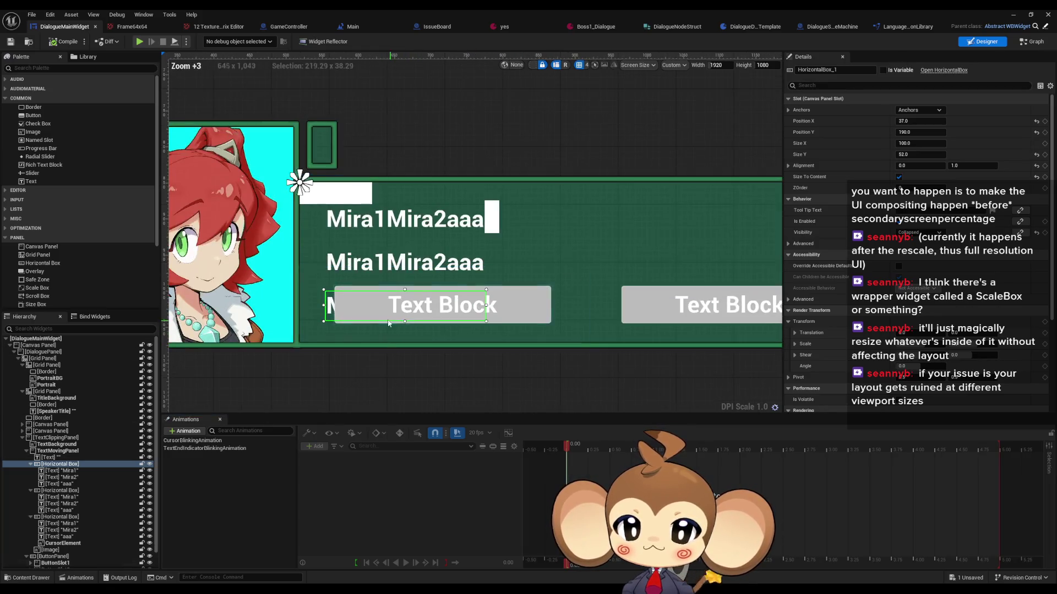
{"action": "left_click", "coordinate": [338, 221]}
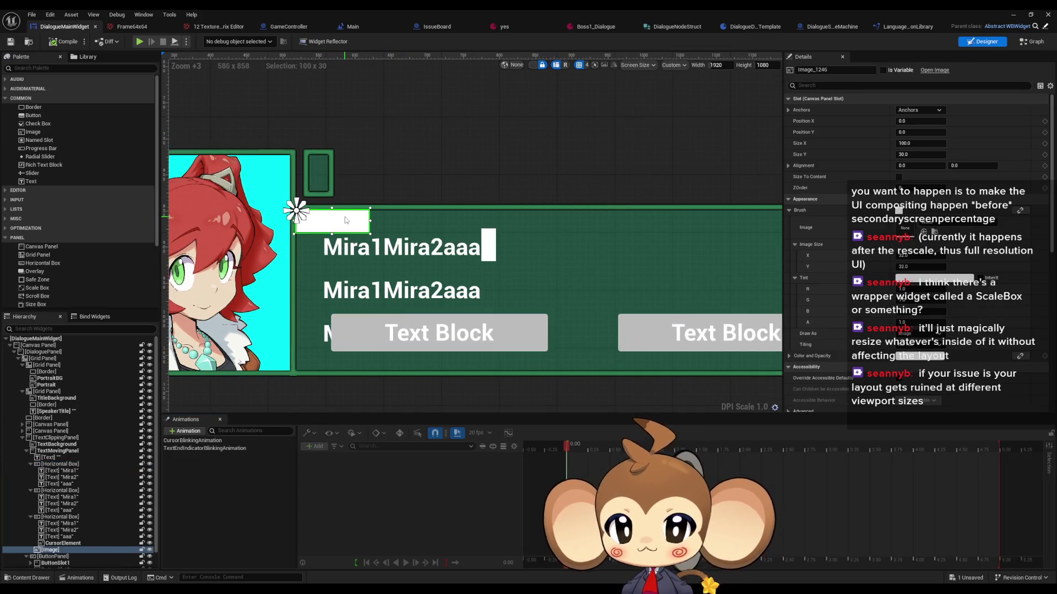
{"action": "key", "text": "Delete"}
{"action": "left_click", "coordinate": [469, 122]}
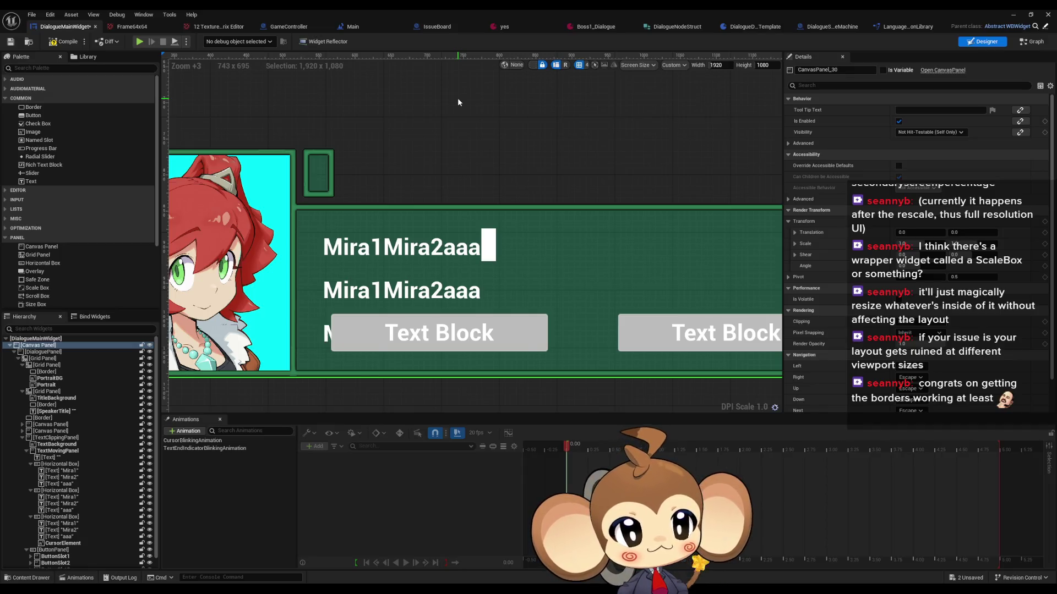
Step: Select the portrait's Border_65 and open its Frame texture from the Brush Image thumbnail
{"action": "left_click_drag", "start_coordinate": [306, 137], "coordinate": [440, 160]}
{"action": "left_click_drag", "start_coordinate": [209, 396], "coordinate": [321, 398]}
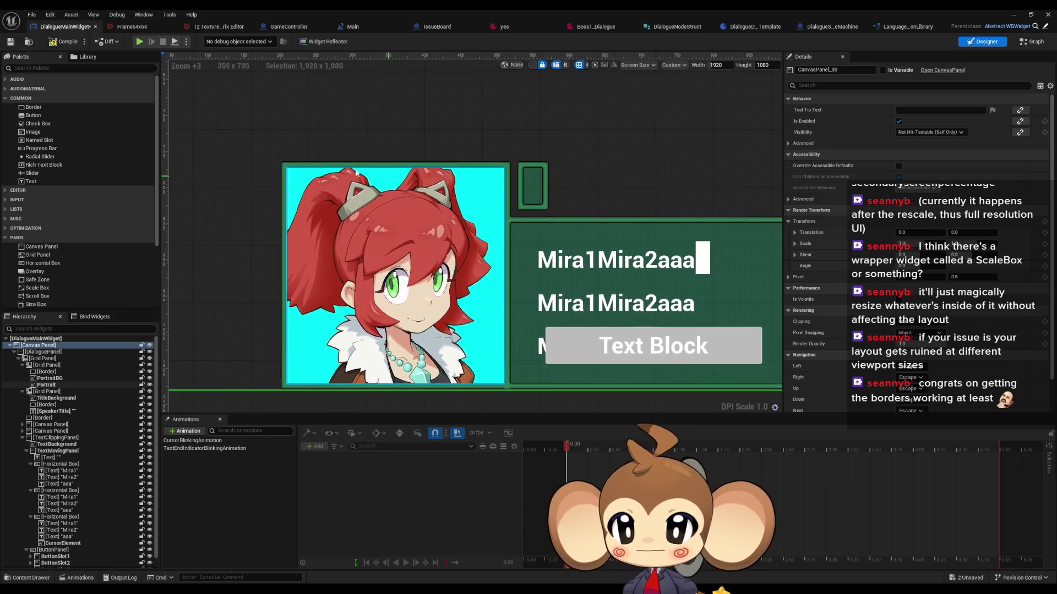
{"action": "scroll", "coordinate": [321, 397], "scroll_direction": "up", "scroll_amount": 3}
{"action": "left_click", "coordinate": [580, 310]}
{"action": "scroll", "coordinate": [538, 222], "scroll_direction": "up", "scroll_amount": 3}
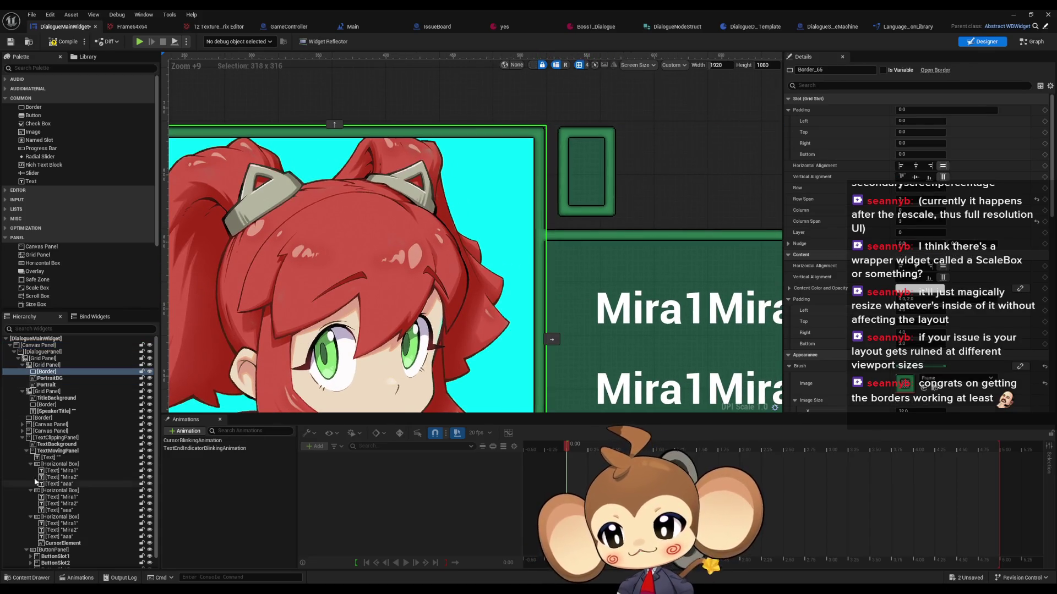
{"action": "left_click_drag", "start_coordinate": [489, 321], "coordinate": [427, 278]}
{"action": "scroll", "coordinate": [429, 272], "scroll_direction": "up", "scroll_amount": 3}
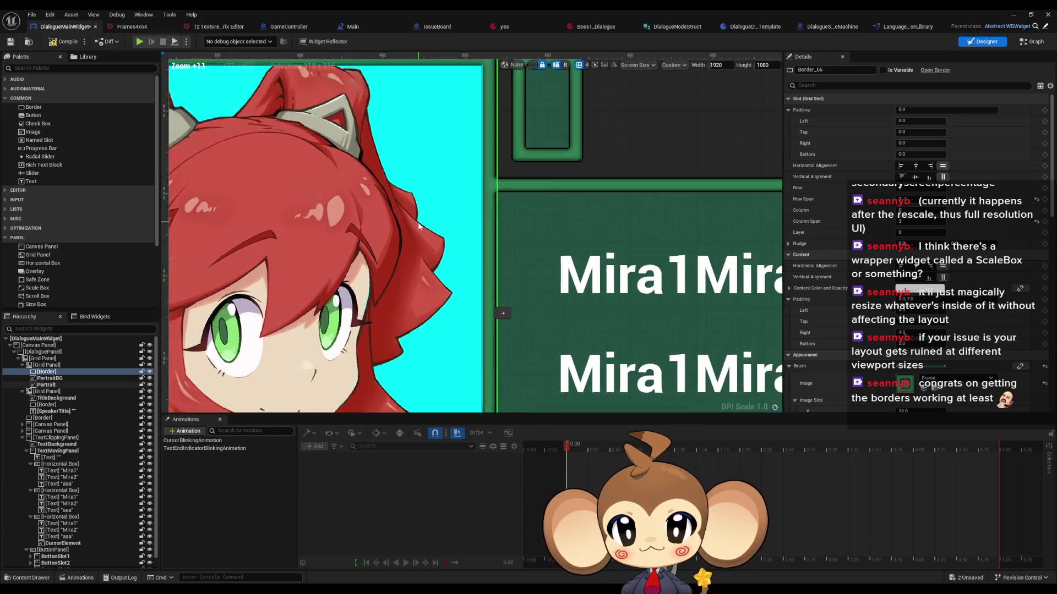
{"action": "left_click", "coordinate": [436, 260]}
{"action": "scroll", "coordinate": [435, 259], "scroll_direction": "up", "scroll_amount": 5}
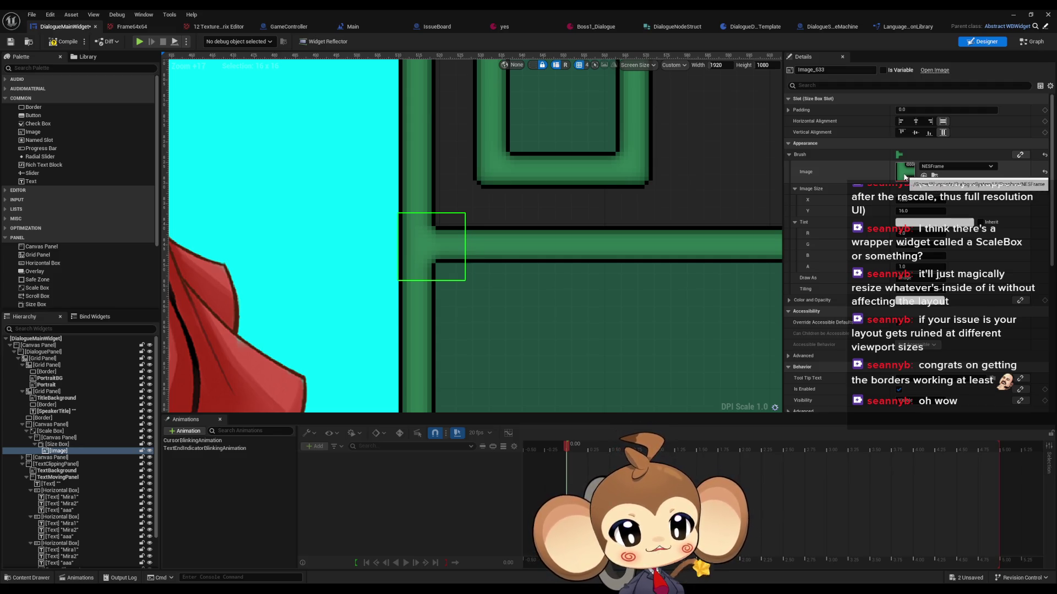
{"action": "left_click", "coordinate": [490, 159]}
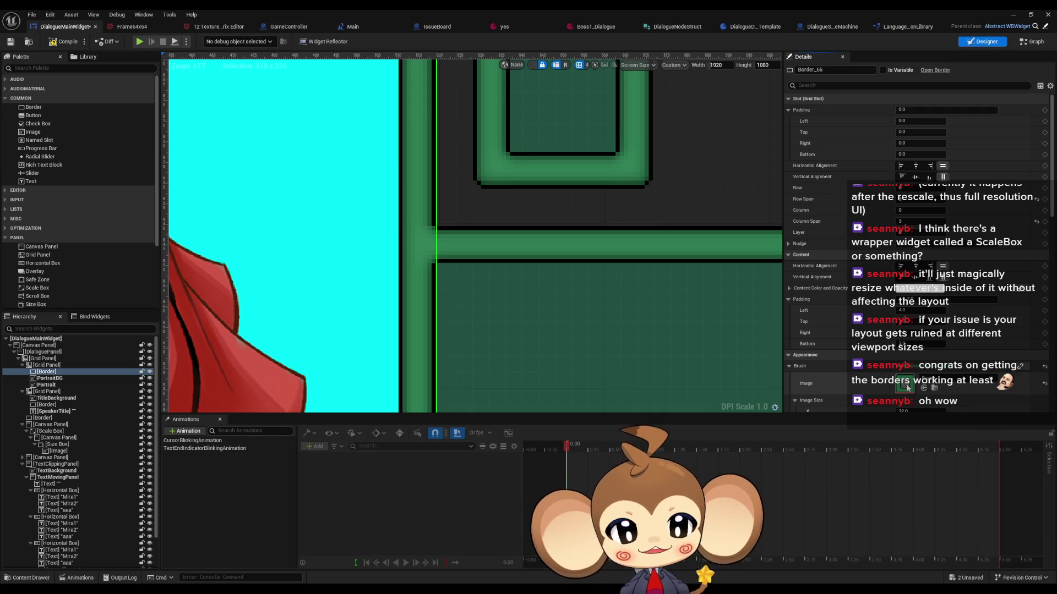
{"action": "double_click", "coordinate": [907, 387]}
{"action": "scroll", "coordinate": [393, 322], "scroll_direction": "up", "scroll_amount": 5}
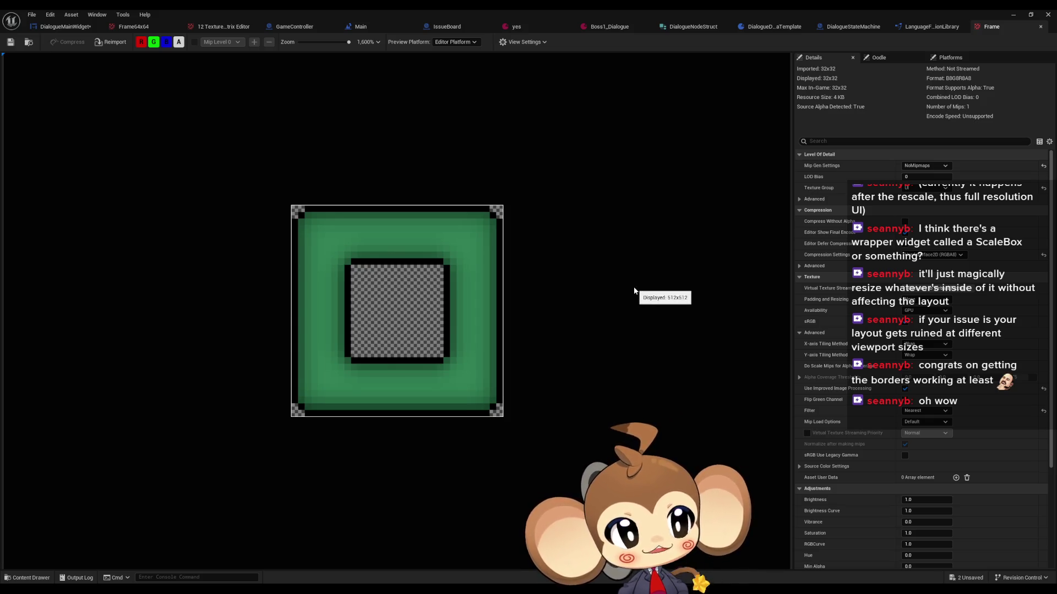
{"action": "scroll", "coordinate": [632, 296], "scroll_direction": "down", "scroll_amount": 1}
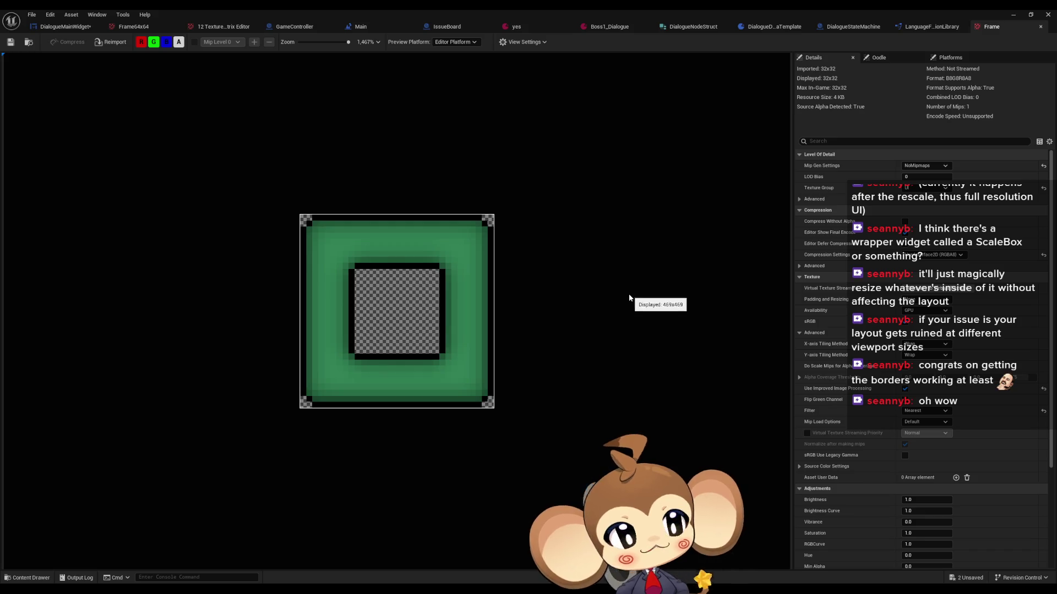
{"action": "scroll", "coordinate": [623, 298], "scroll_direction": "up", "scroll_amount": 1}
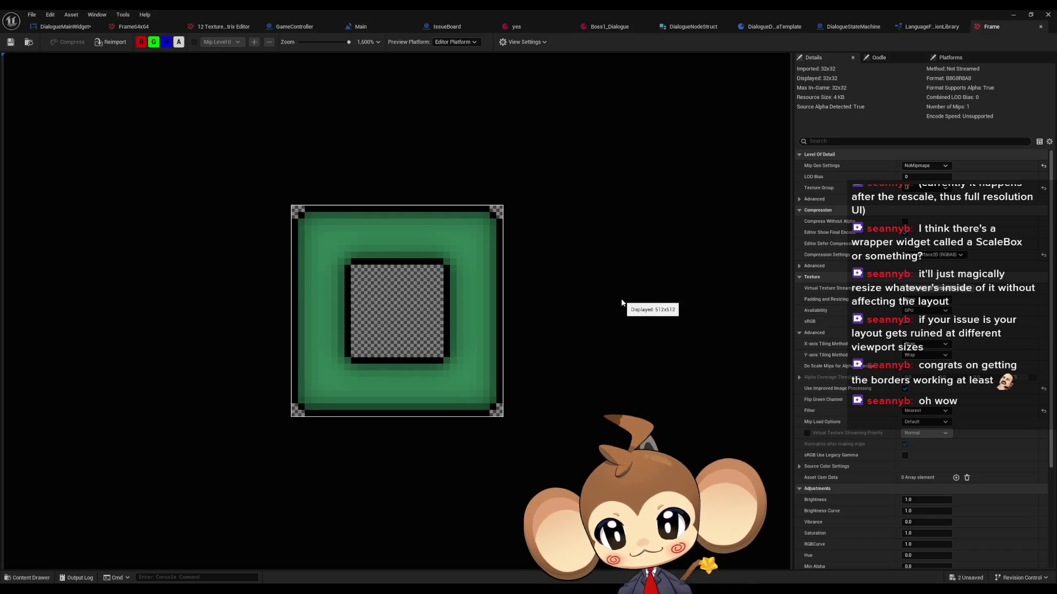
{"action": "left_click", "coordinate": [1012, 13]}
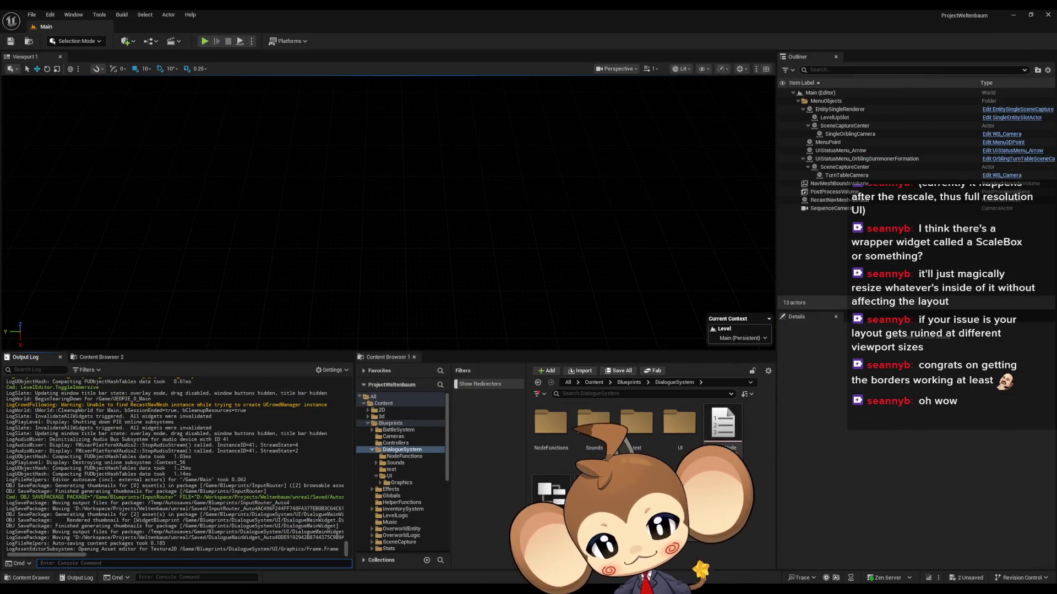
{"action": "mouse_move", "coordinate": [451, 582]}
{"action": "left_click", "coordinate": [439, 554]}
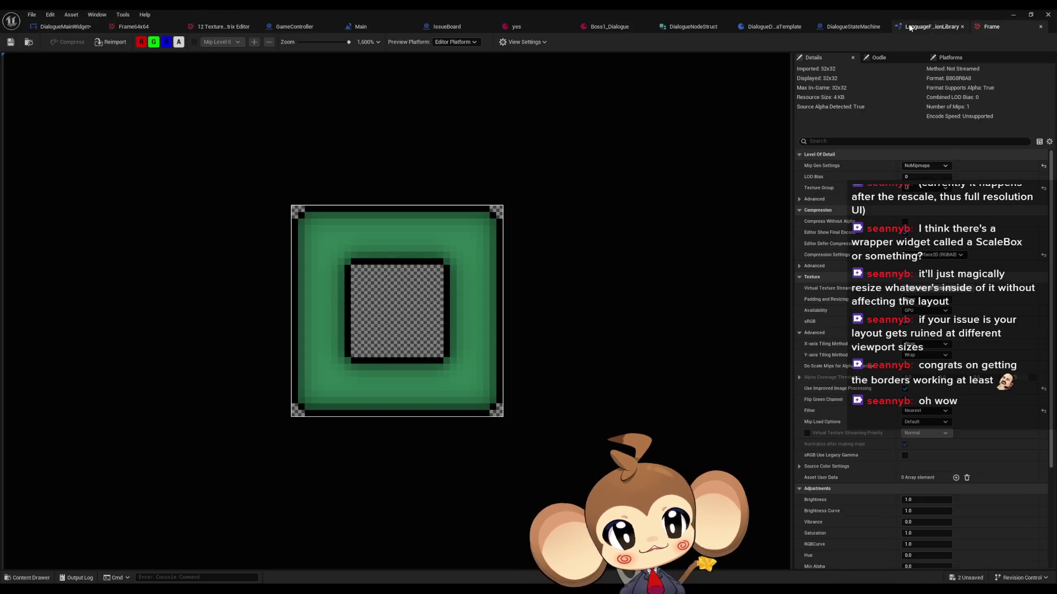
Step: View the DialogueMainWidget portrait layout again, then launch an in-editor play test with Alt+P
{"action": "left_click", "coordinate": [60, 26]}
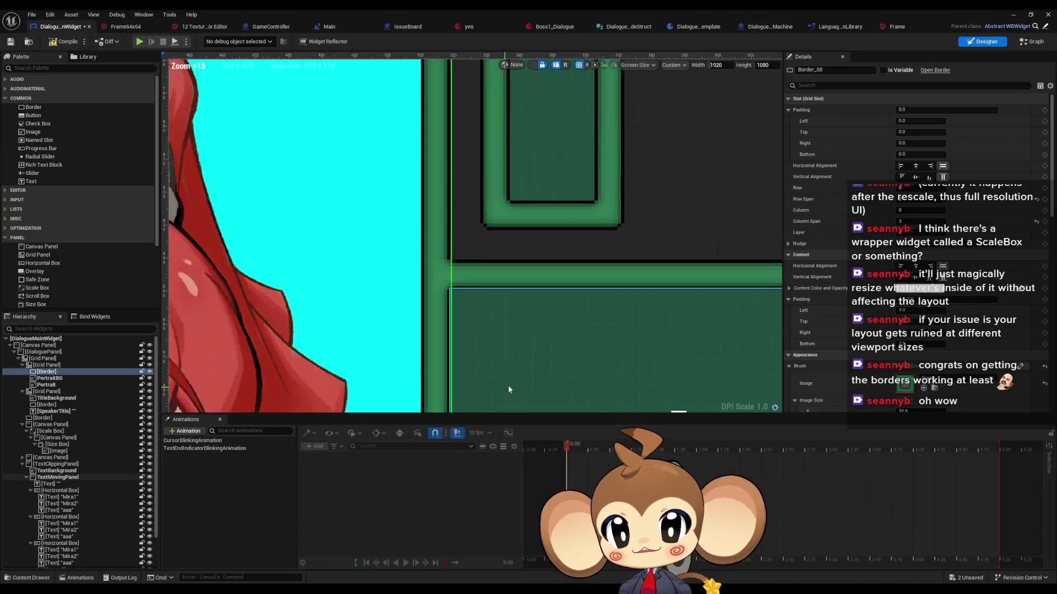
{"action": "scroll", "coordinate": [516, 366], "scroll_direction": "down", "scroll_amount": 5}
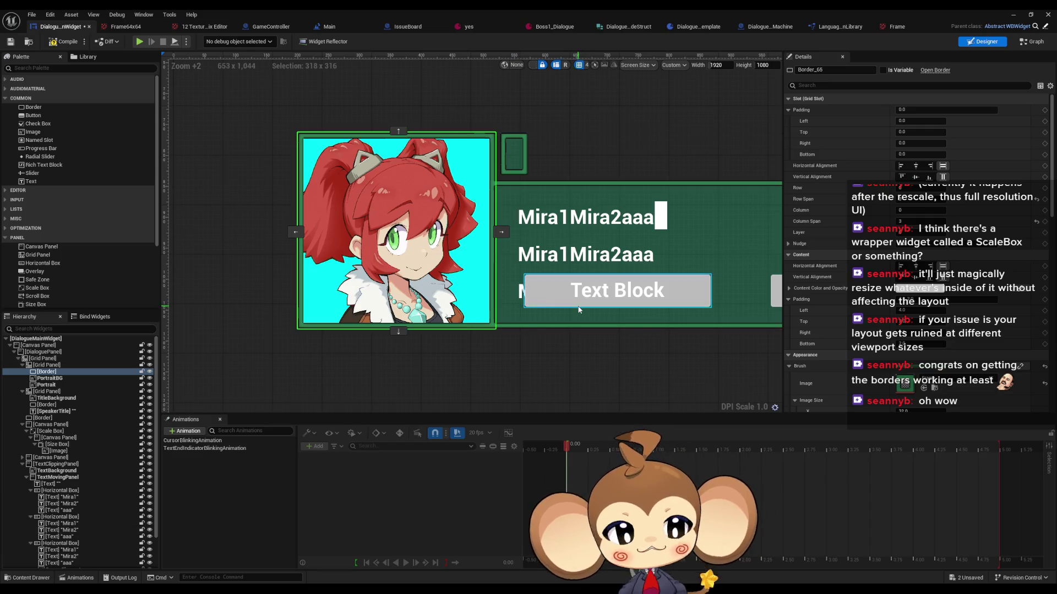
{"action": "scroll", "coordinate": [546, 268], "scroll_direction": "down", "scroll_amount": 4}
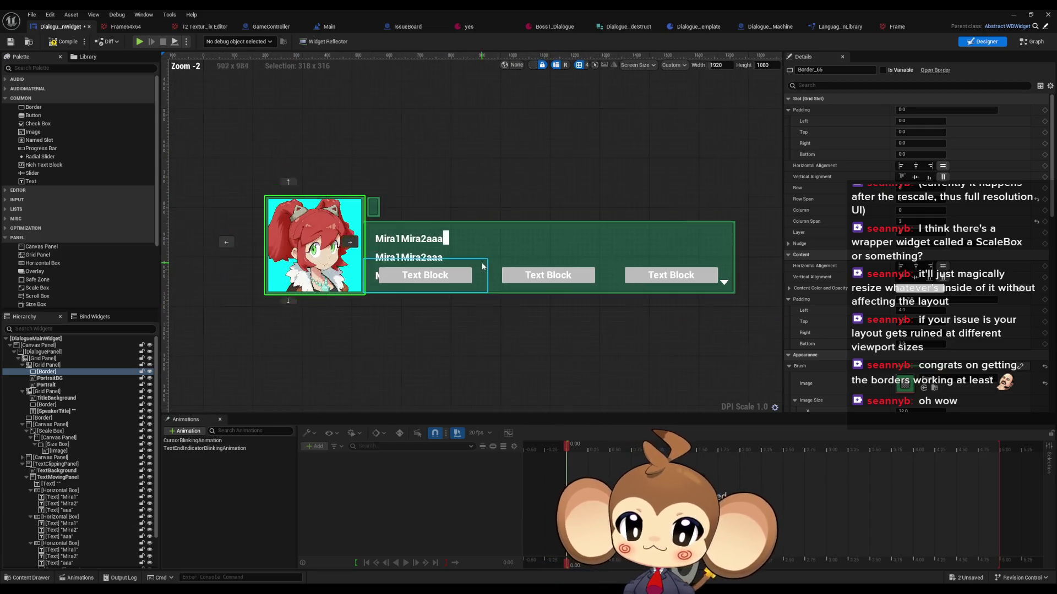
{"action": "scroll", "coordinate": [547, 268], "scroll_direction": "up", "scroll_amount": 7}
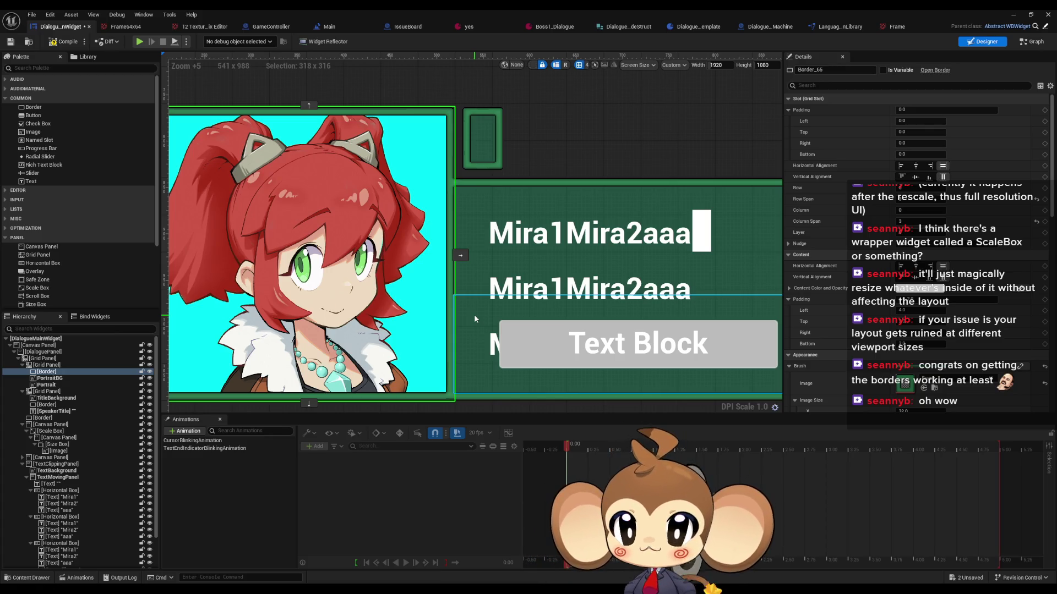
{"action": "left_click", "coordinate": [1015, 12]}
{"action": "key", "text": "alt+p"}
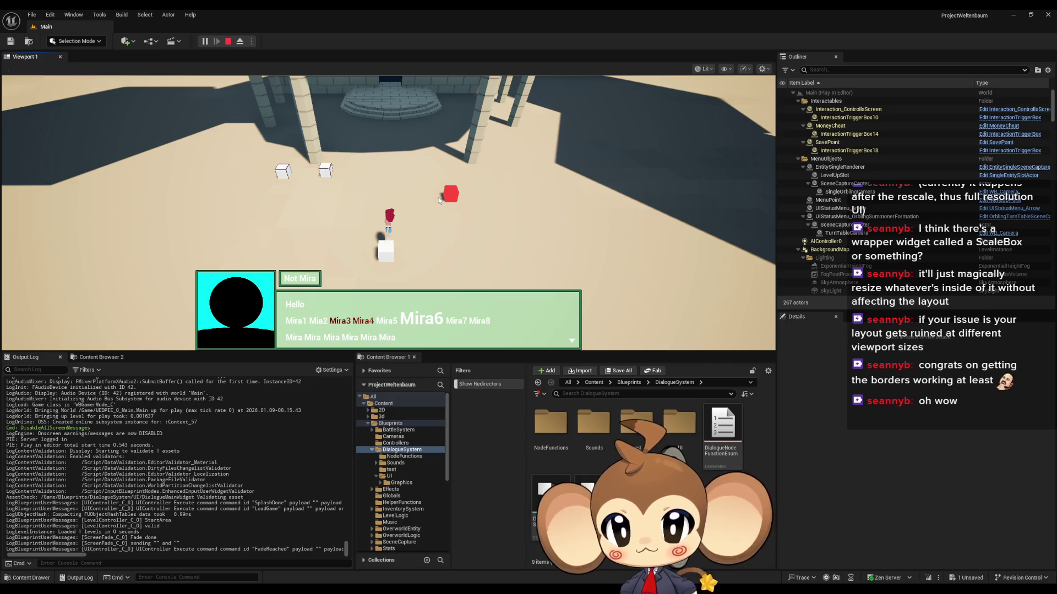
Step: Play through the framed dialogue to the Option 1/Option2 prompt, stop, and open the Content folder
{"action": "key", "text": "space"}
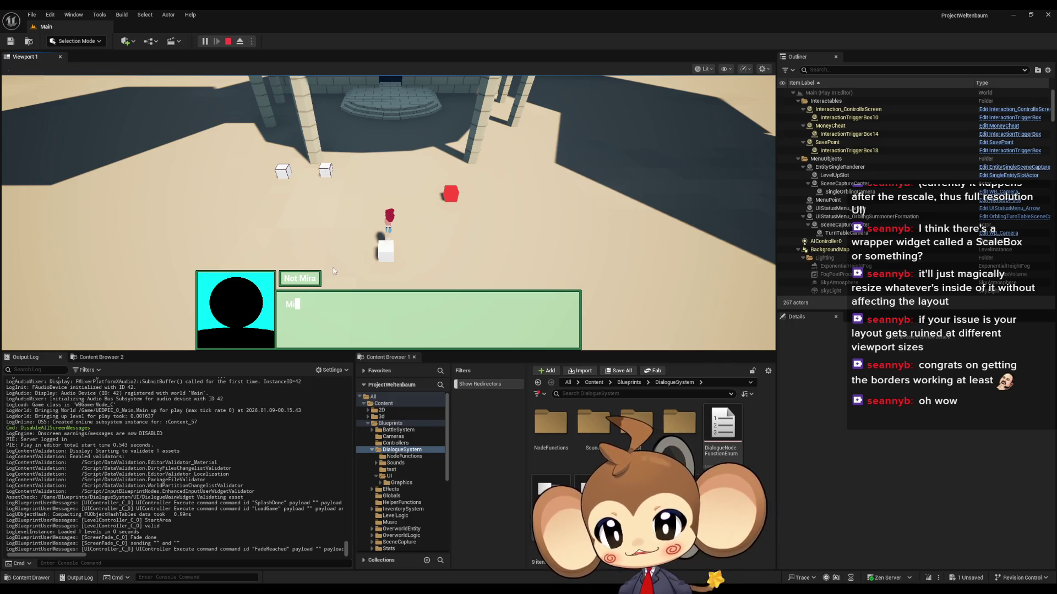
{"action": "key", "text": "space"}
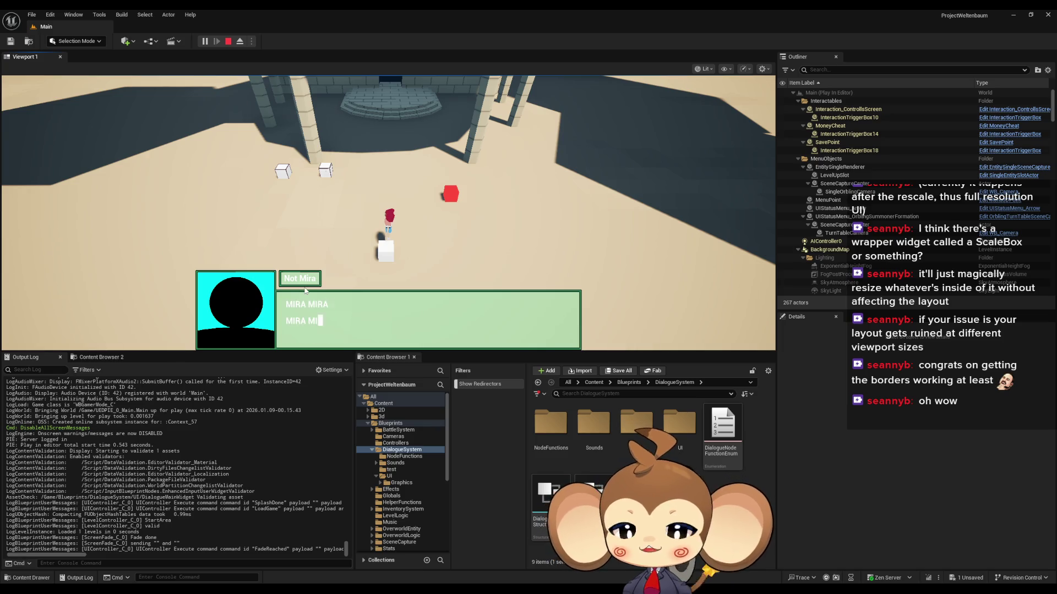
{"action": "key", "text": "space"}
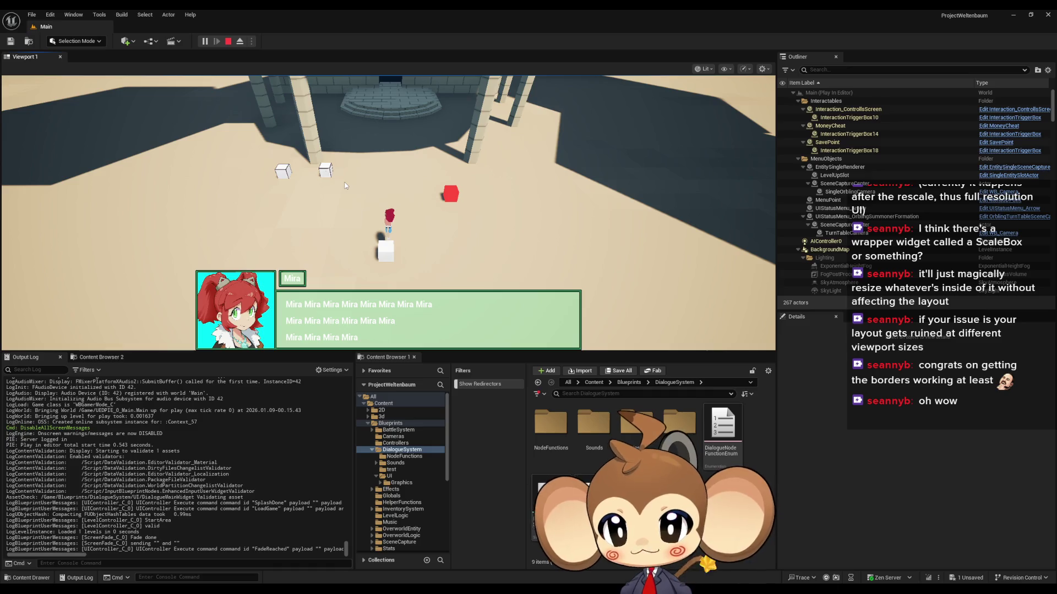
{"action": "key", "text": "space"}
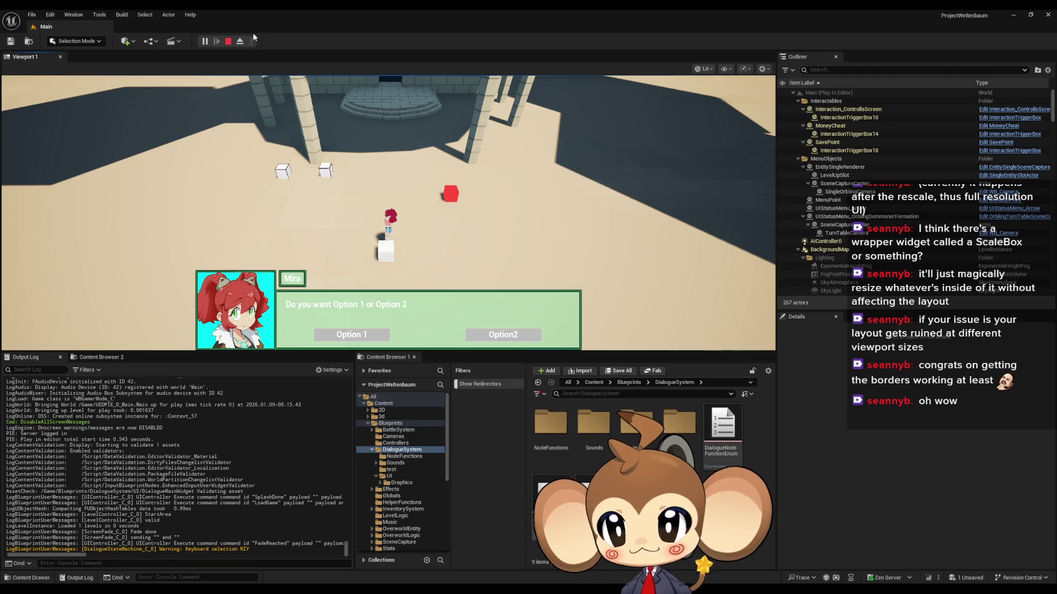
{"action": "left_click", "coordinate": [227, 41]}
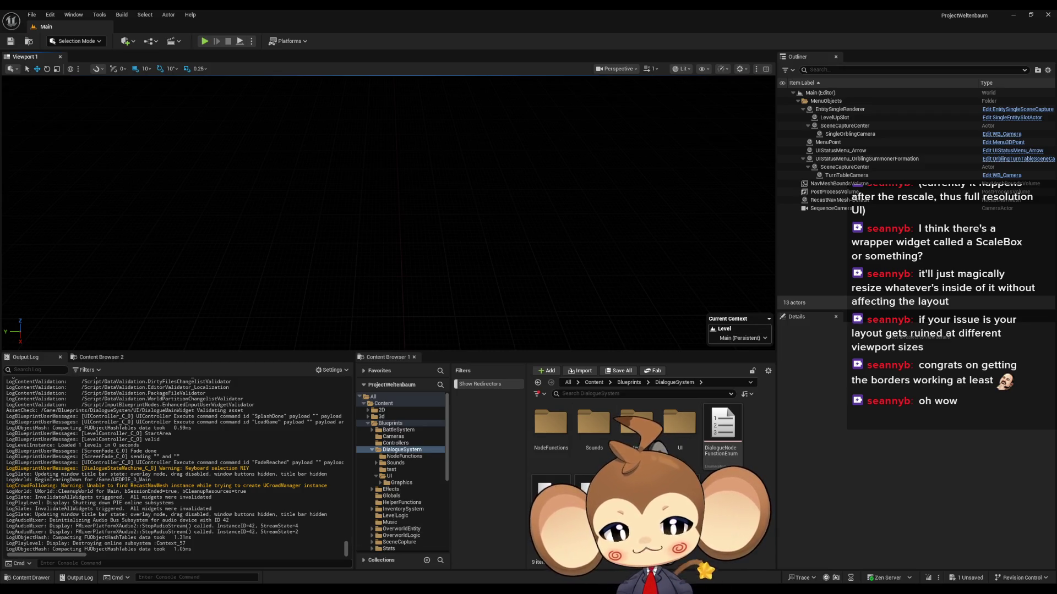
{"action": "left_click", "coordinate": [593, 383]}
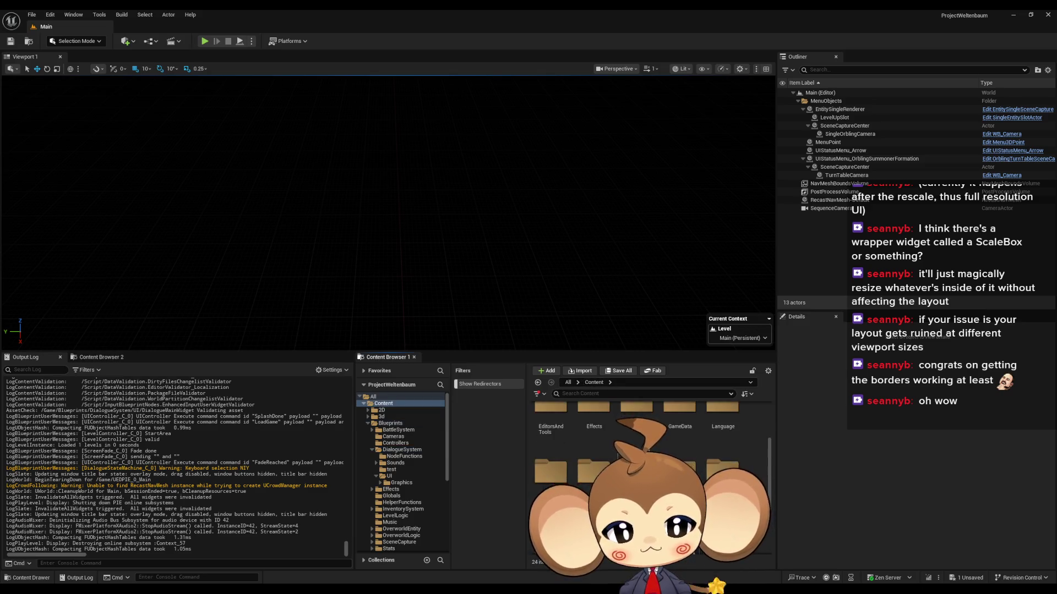